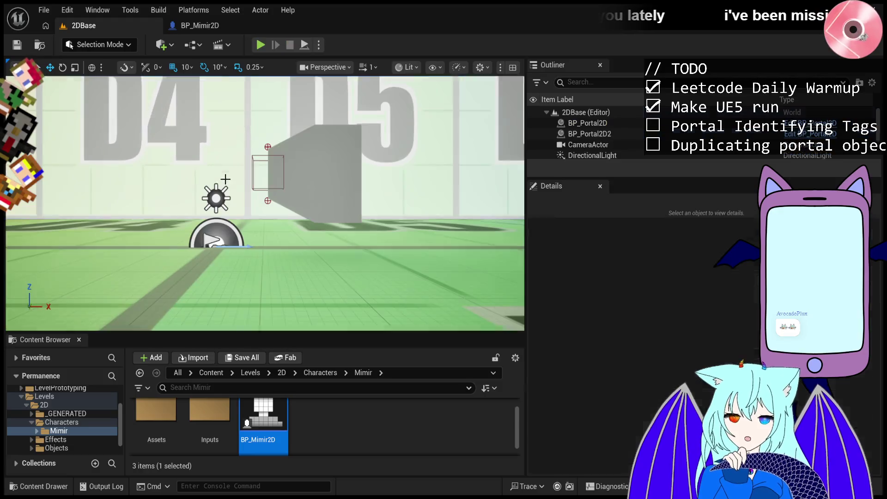
- In BP_Mimir2D's Class Defaults, unlock Position Y and enable Constrain to Plane
left_click(209, 28)
left_click(124, 25)
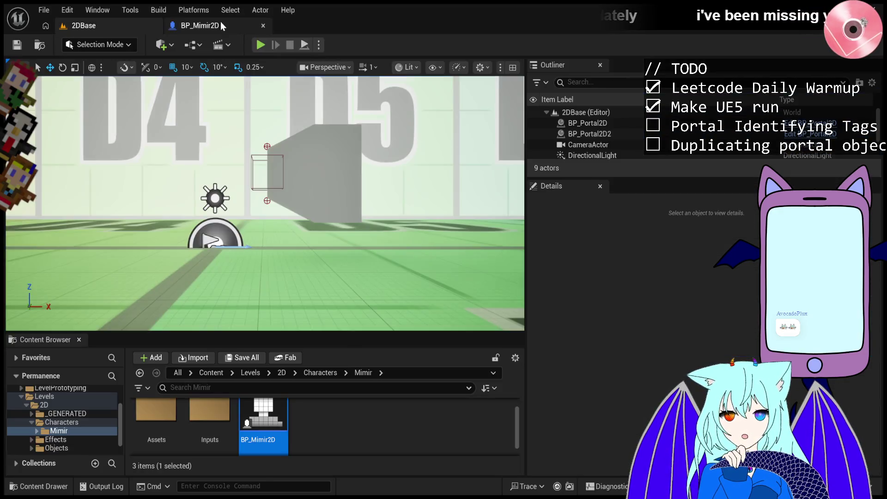
left_click(222, 24)
left_click(386, 187)
left_click(387, 246)
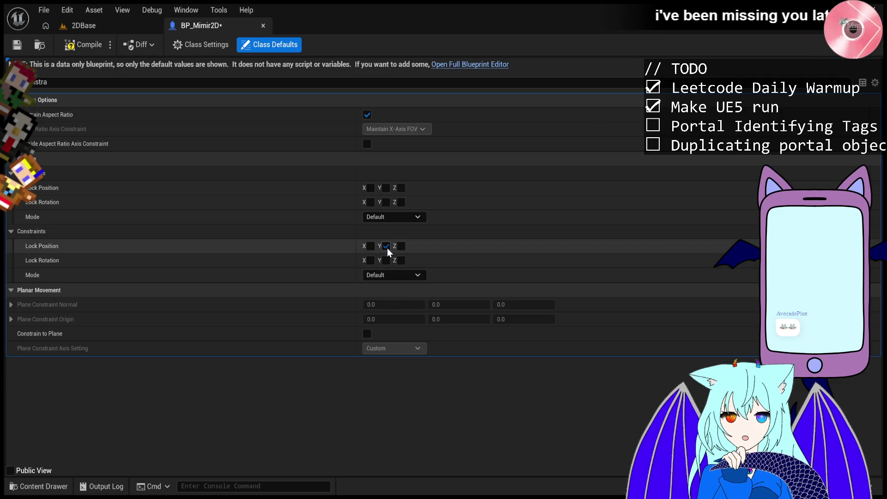
left_click(367, 336)
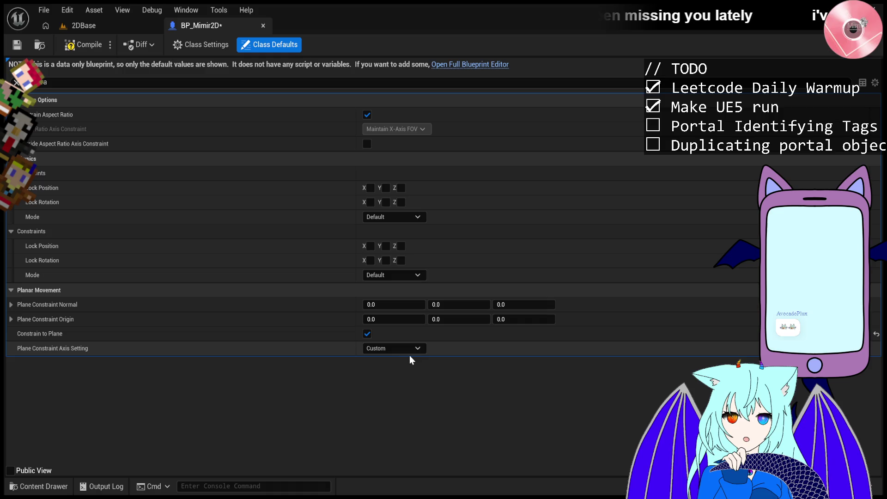
- Set Plane Constraint Normal Y to 1.0, compile, and go back to the 2DBase level
left_click(456, 301)
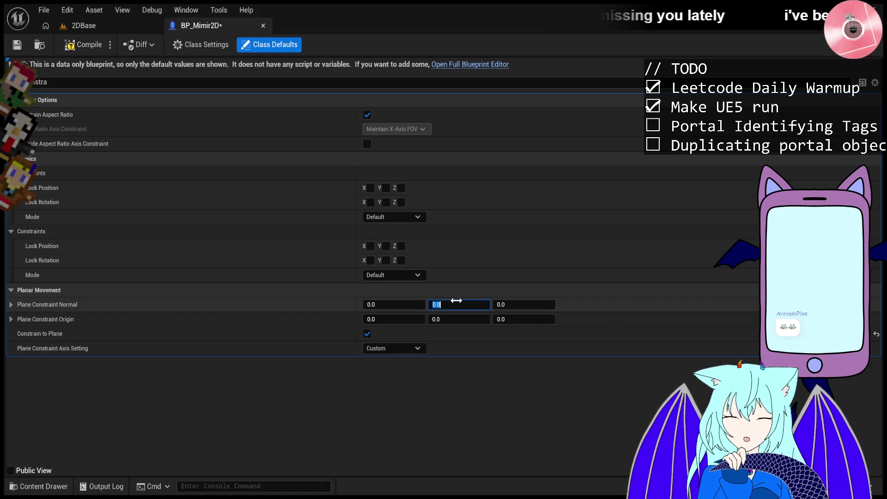
type("1")
key("Return")
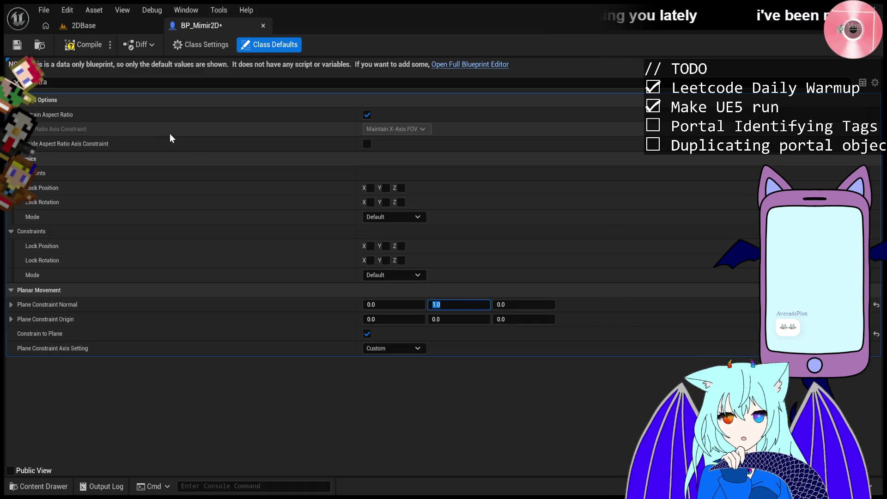
left_click(84, 44)
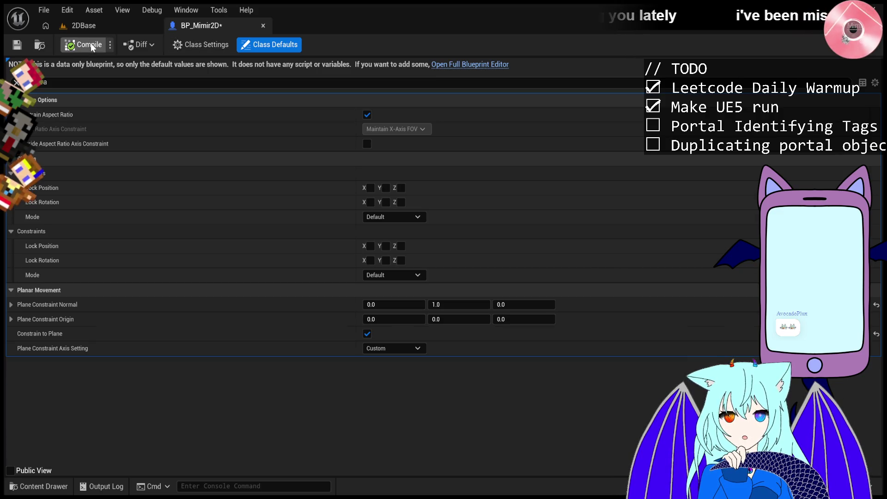
left_click(110, 28)
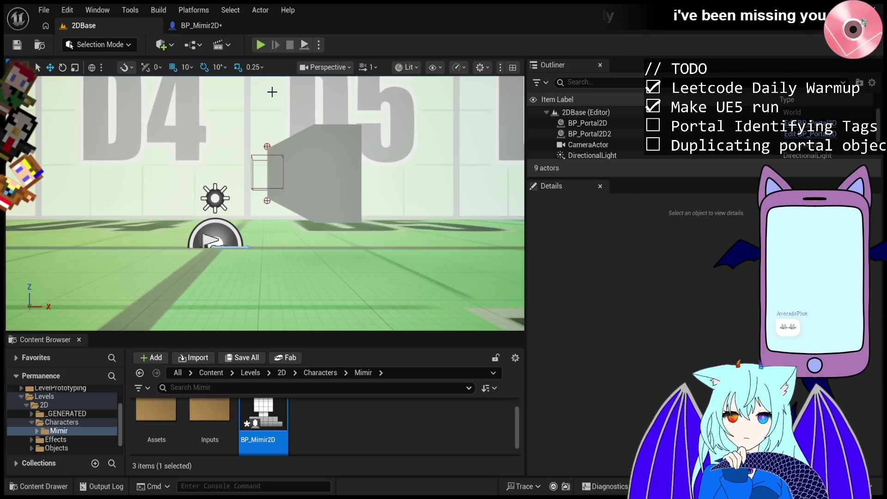
- Playtest 2DBase with Mimir2D at Y location 9.0, walking right and left, then stop
left_click(261, 45)
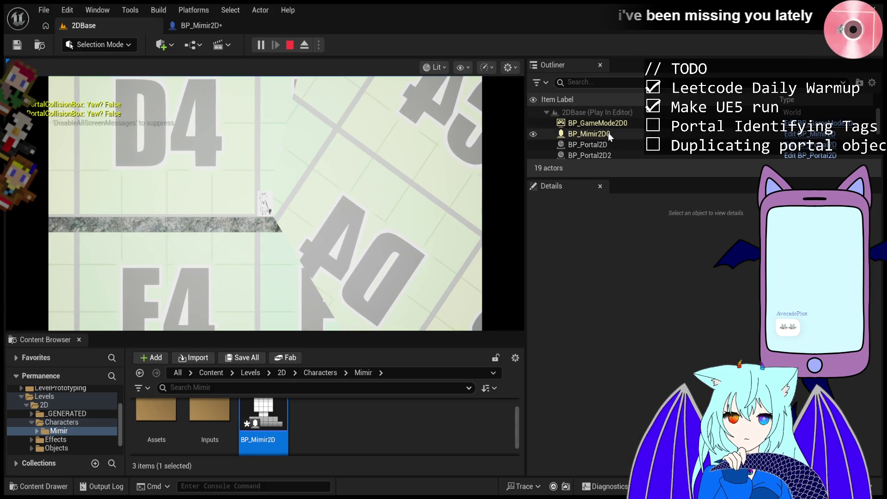
left_click(608, 133)
left_click(748, 325)
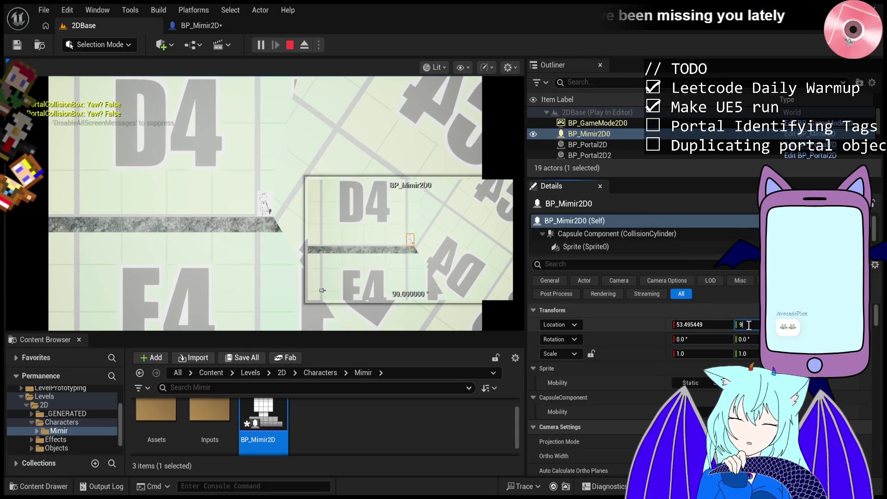
left_click(315, 196)
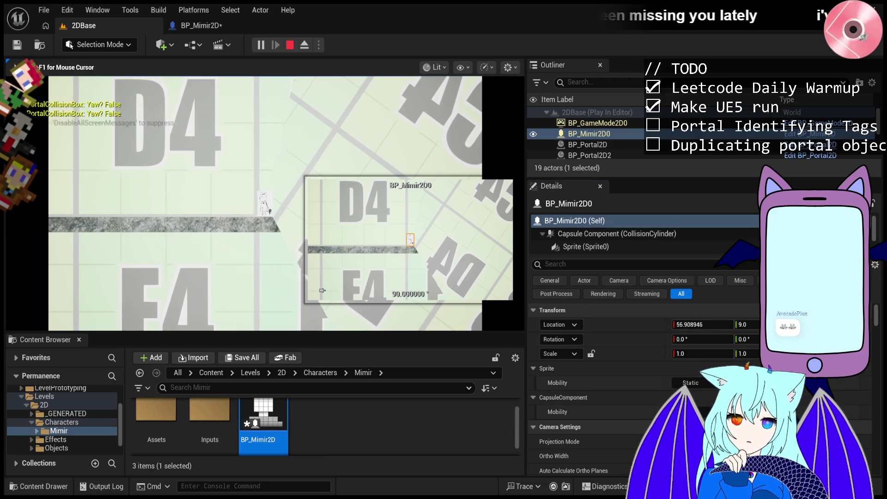
key("d")
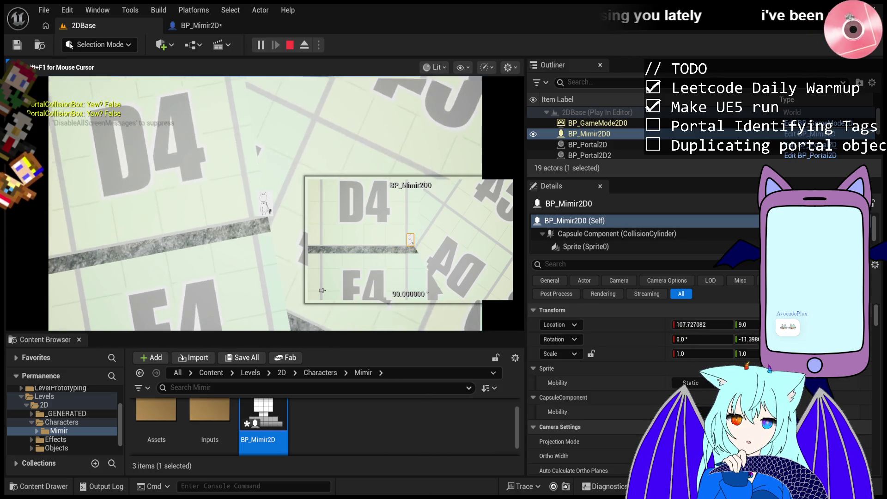
key("a")
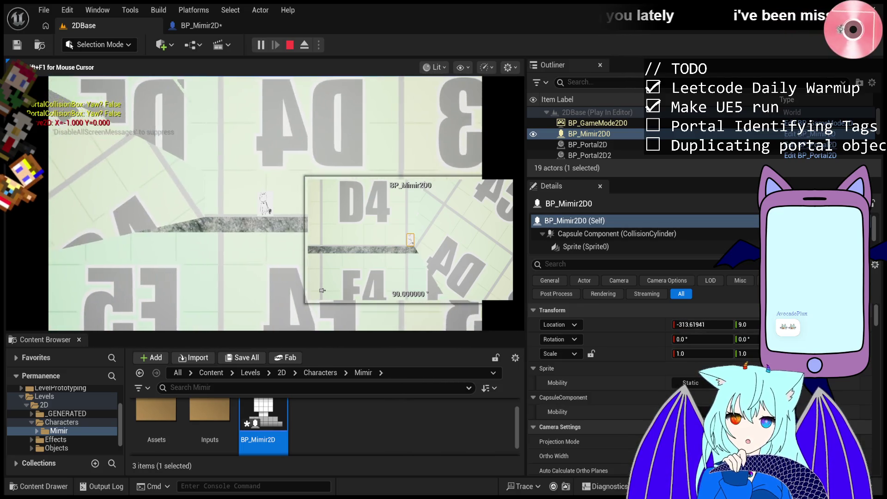
key("Escape")
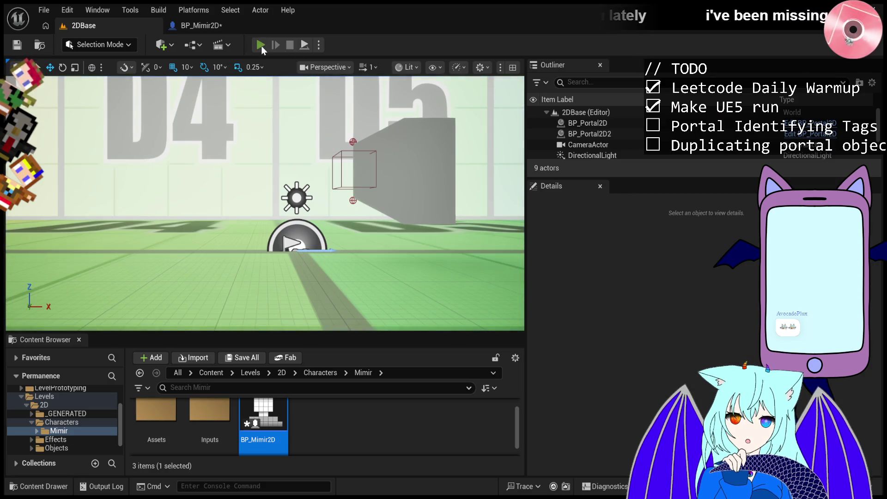
- Playtest again, walking Mimir2D left, then stop and return to BP_Mimir2D's defaults
left_click(260, 44)
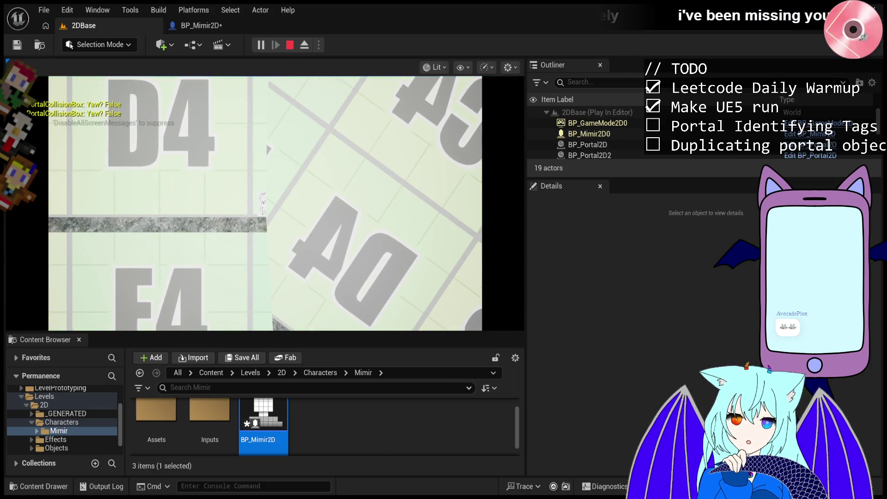
left_click(597, 123)
left_click(589, 134)
left_click(228, 276)
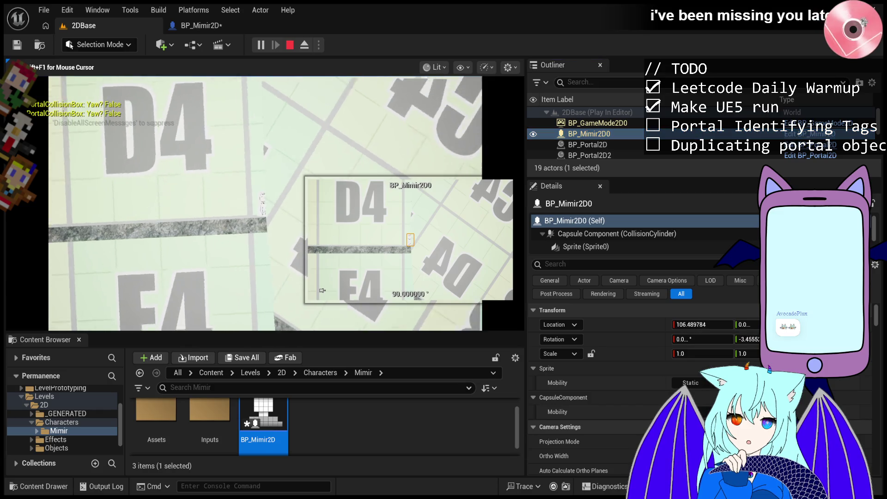
key("a")
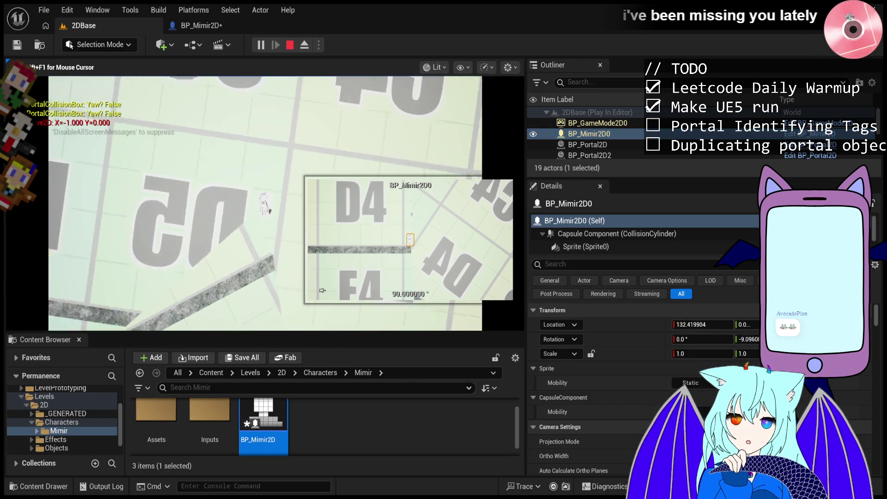
key("a")
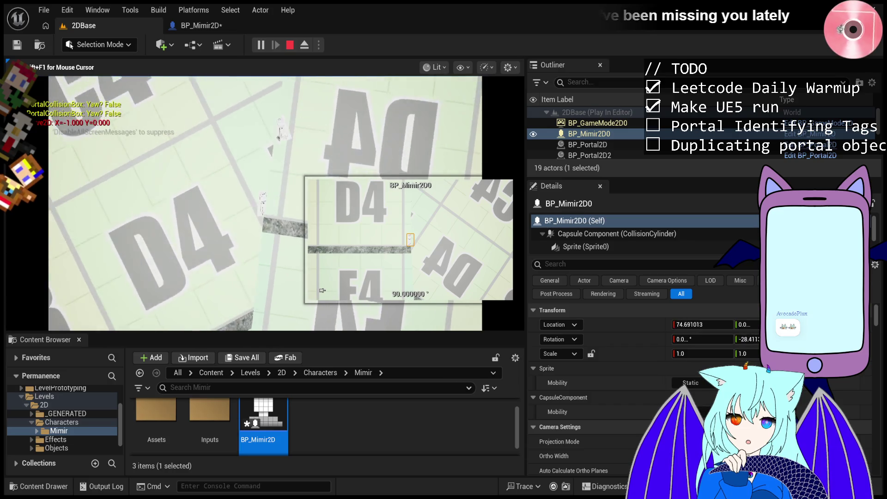
key("Escape")
left_click(210, 24)
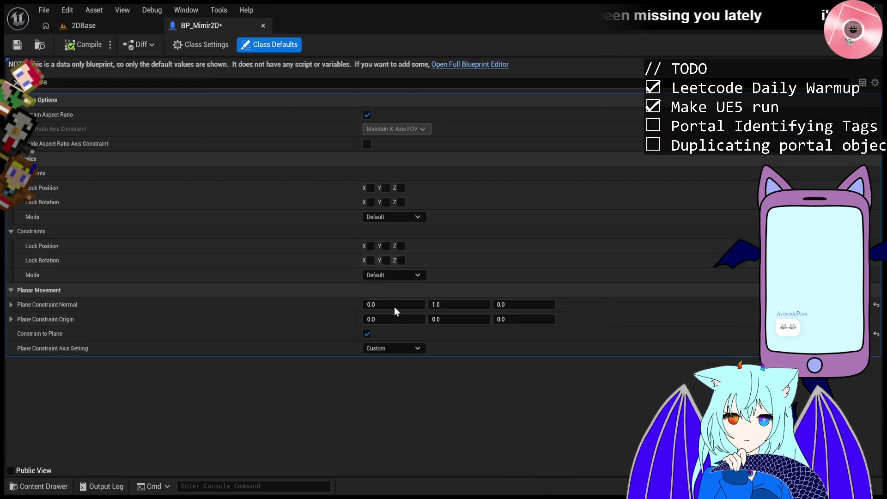
- Toggle Constrain to Plane off and back on, recompile BP_Mimir2D, and return to 2DBase
left_click(367, 334)
left_click(366, 332)
left_click(90, 42)
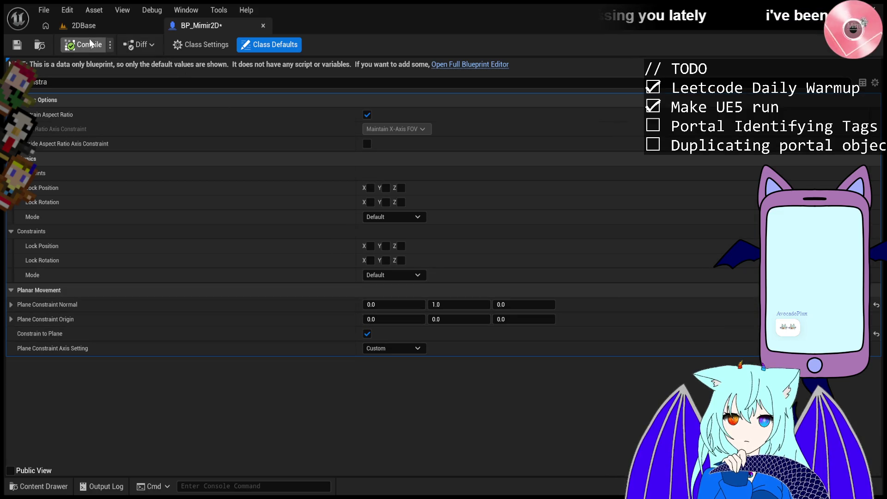
left_click(95, 22)
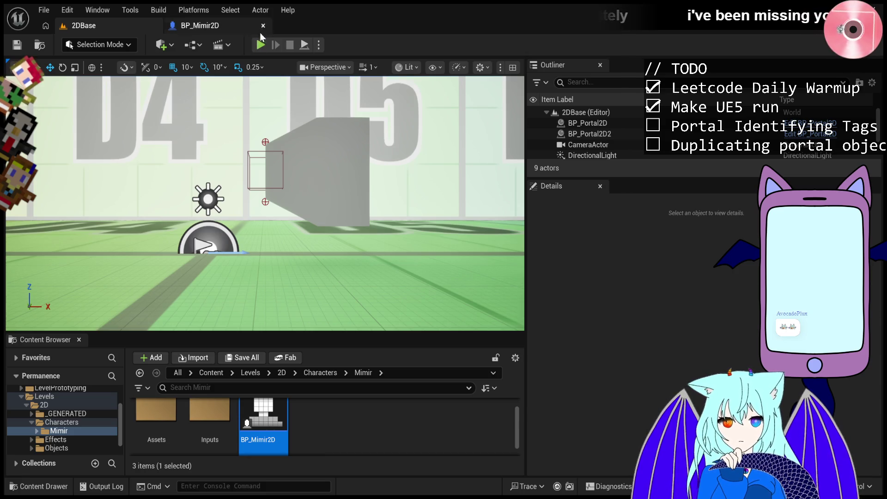
- Start a playtest and enter 0 in the running Mimir2D character's Y location field
left_click(262, 44)
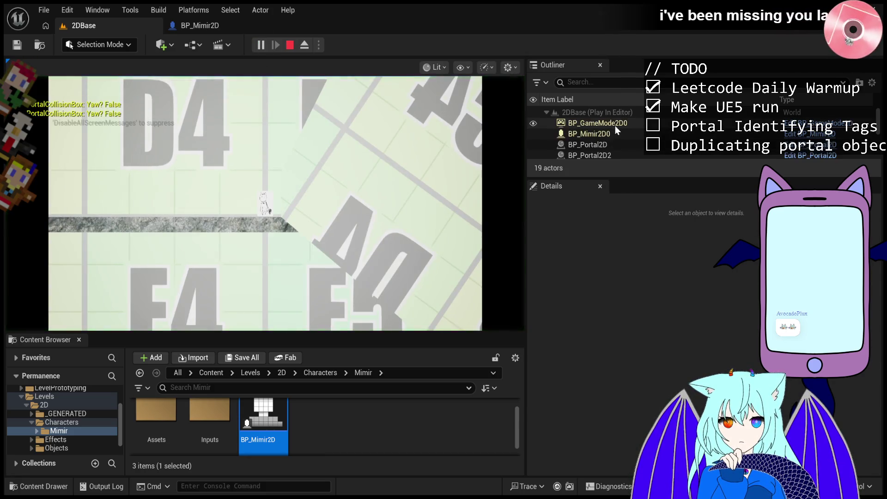
left_click(620, 134)
left_click(745, 324)
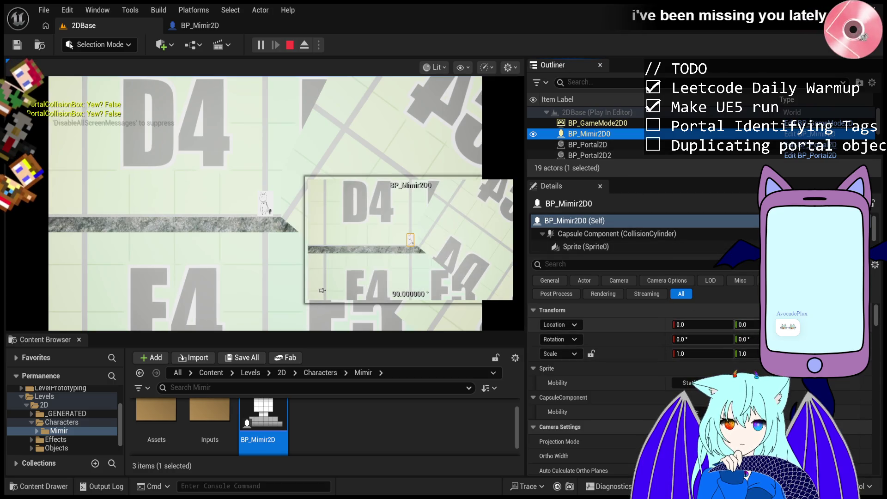
type("0")
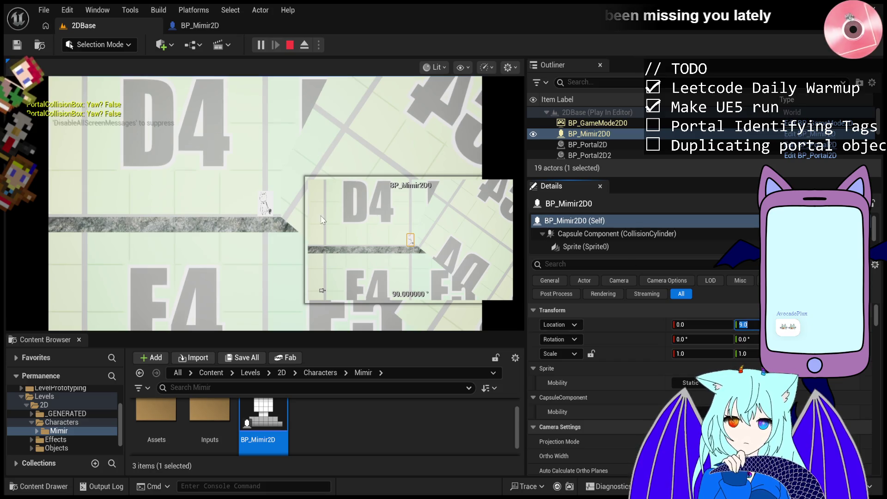
left_click(259, 152)
- Walk Mimir left and right with A/D, through the portal, then end the playtest
key("d")
key("a")
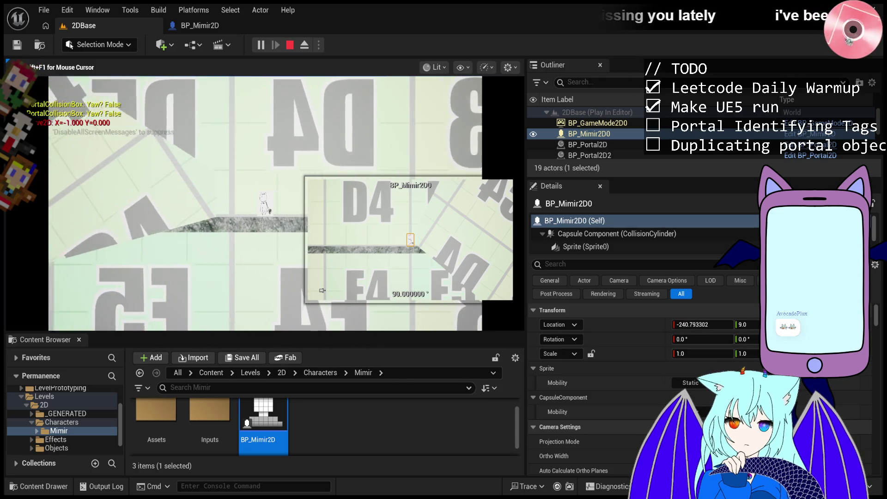
key("a")
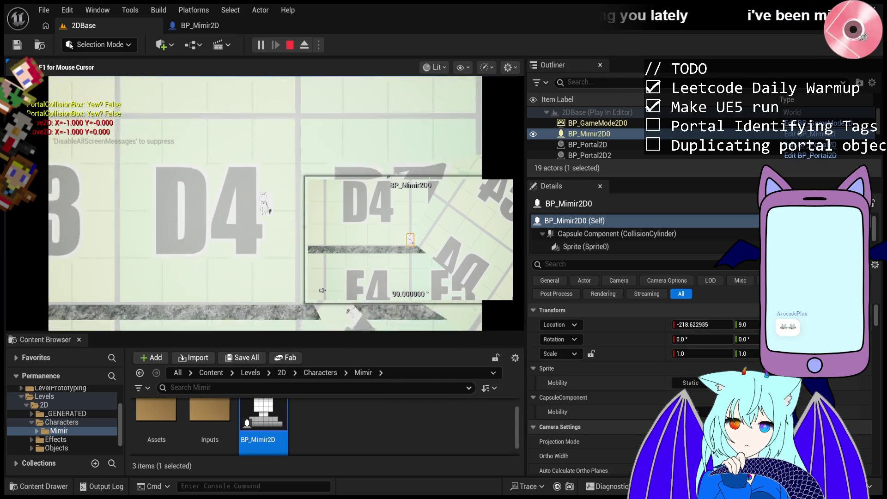
key("a")
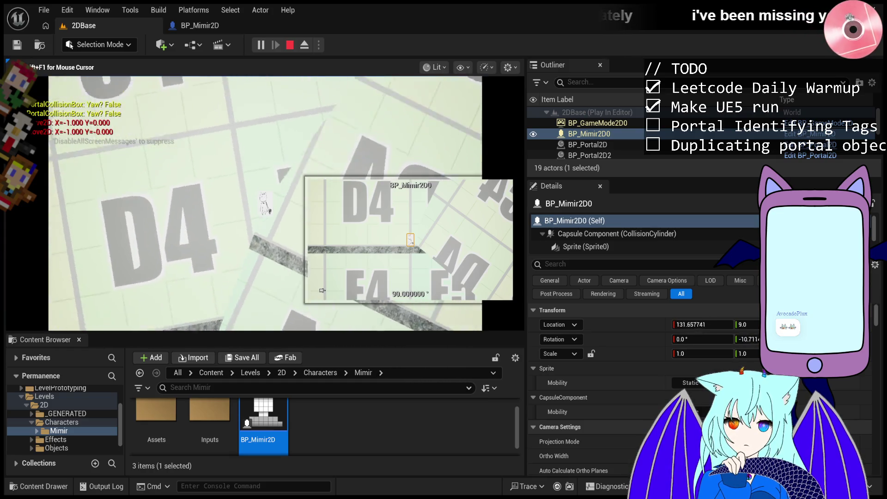
key("a")
key("a")
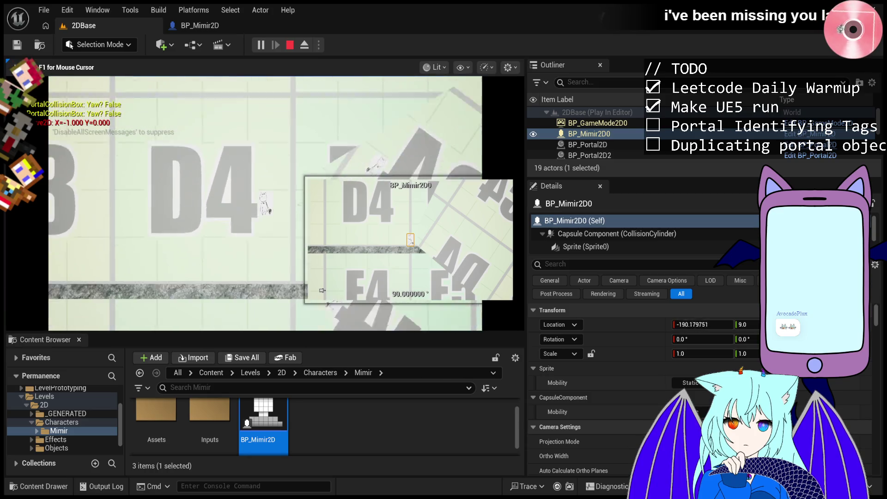
key("a")
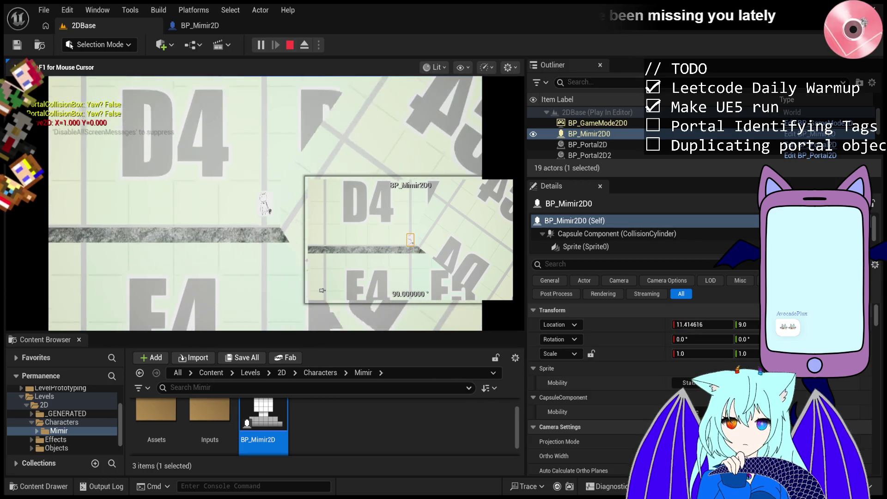
key("a")
key("d")
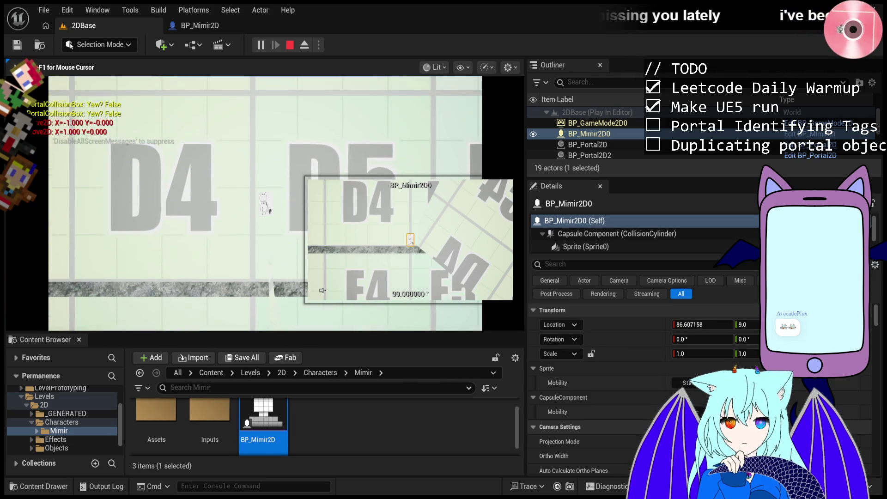
key("d")
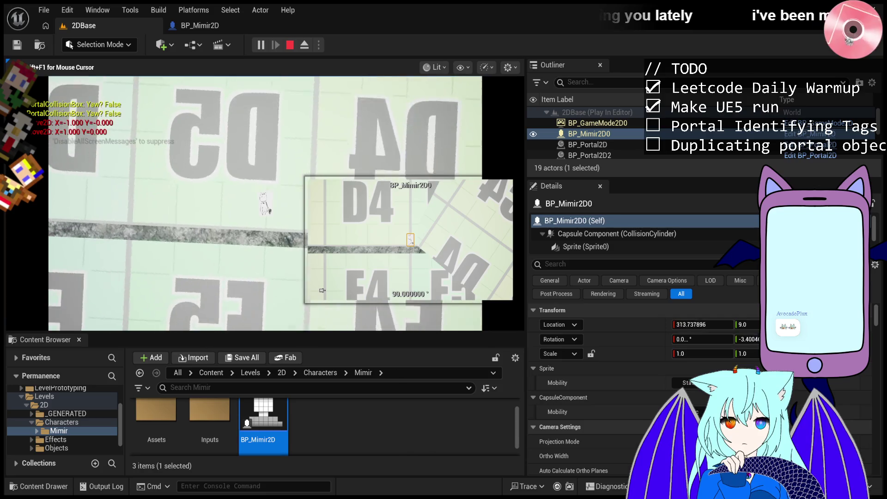
key("d")
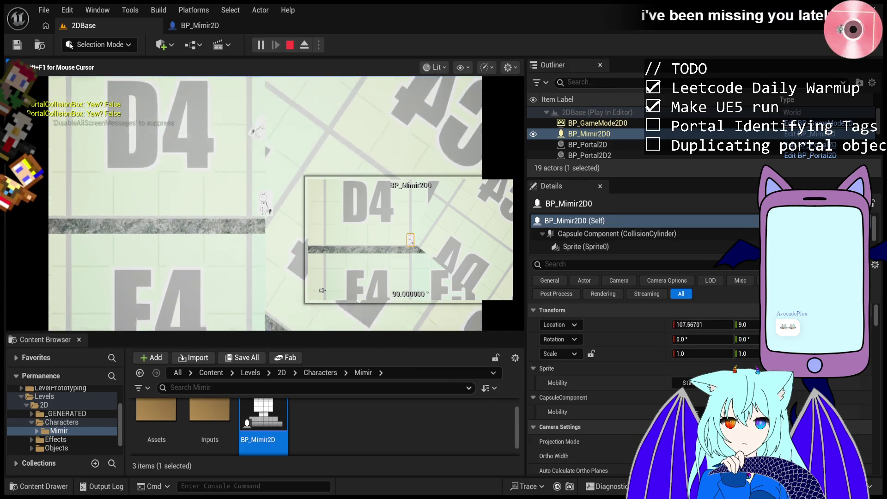
key("d")
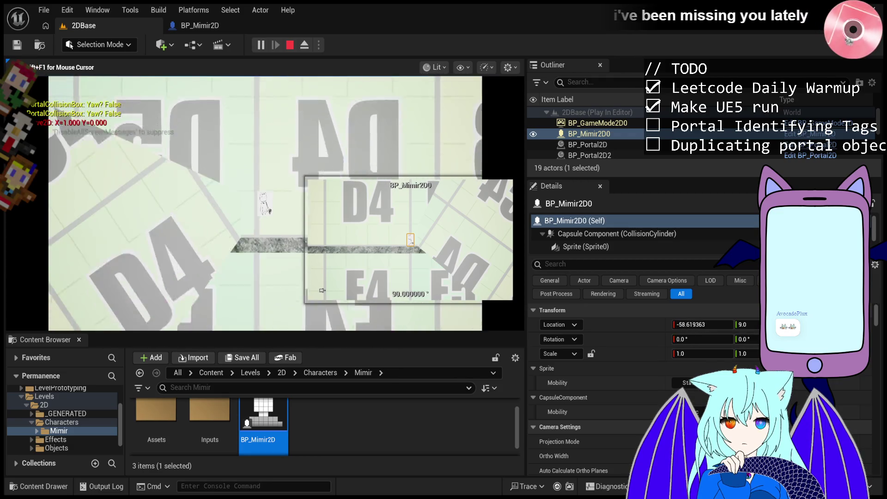
key("Escape")
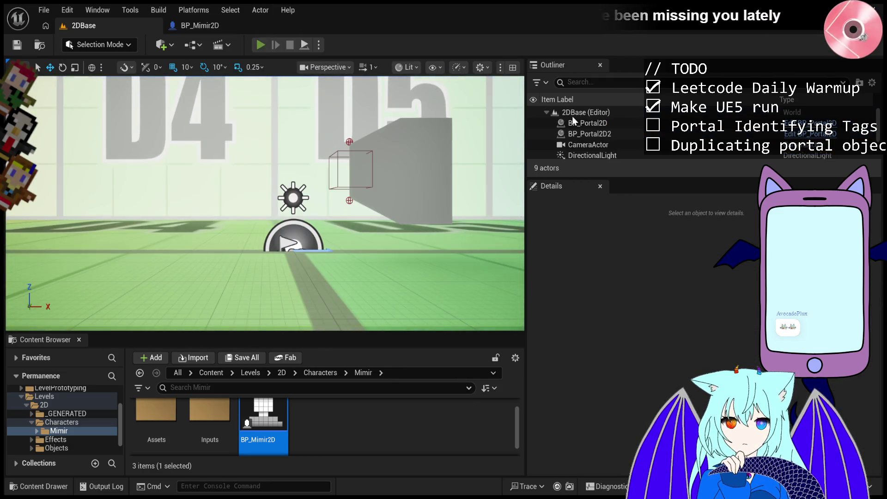
- Restart the playtest with Alt+P and walk Mimir right then left along the platform
key("alt+p")
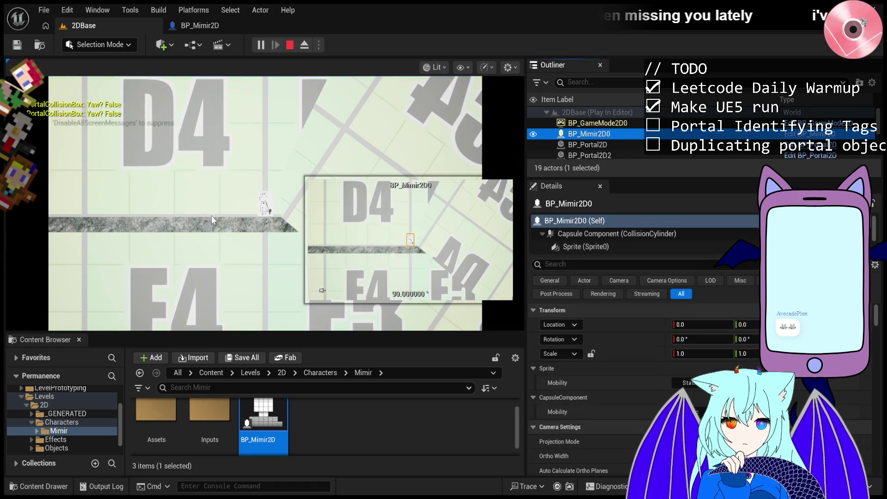
left_click(220, 221)
key("d")
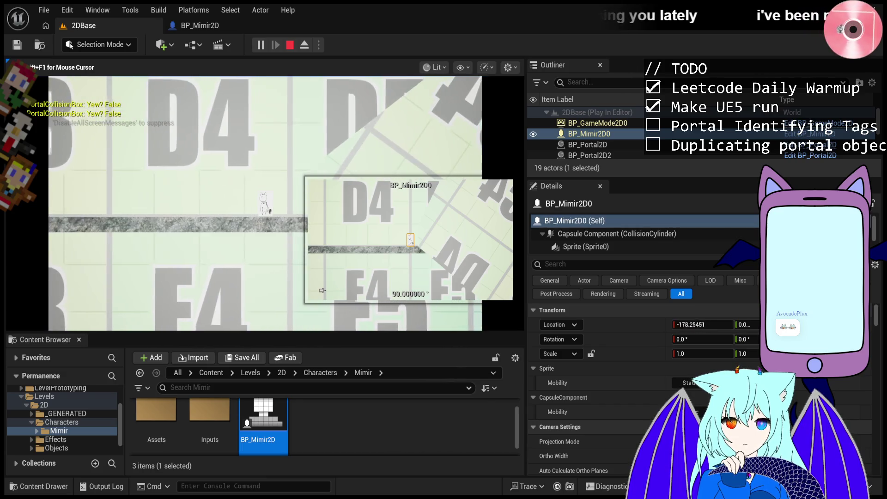
key("d")
key("a")
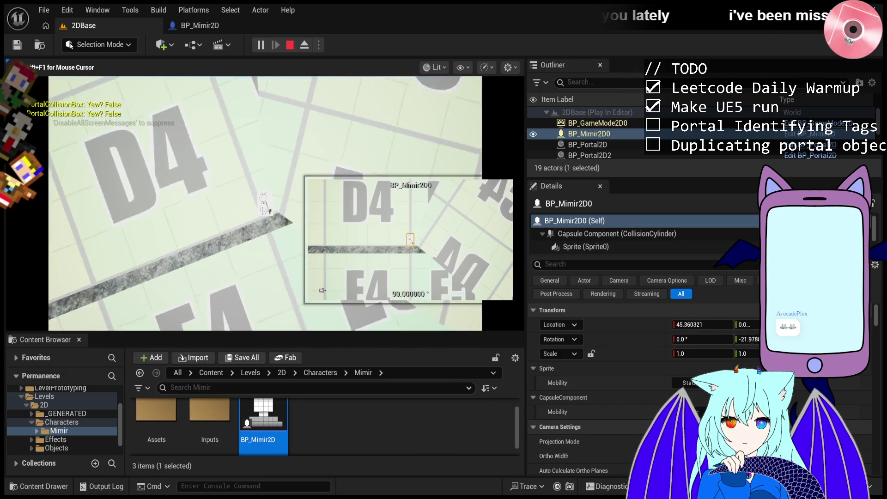
key("a")
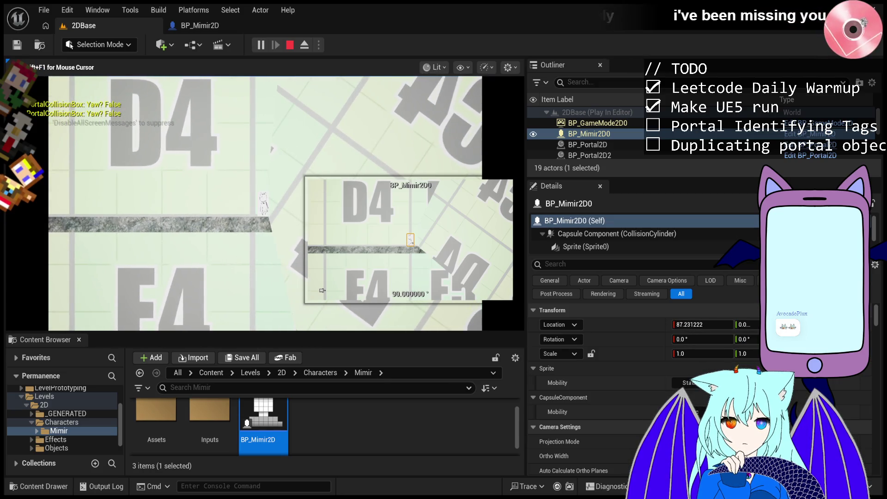
- Confirm Mimir2D's Y location of 9.0, then walk right and left through the portal with A/D
left_click(744, 324)
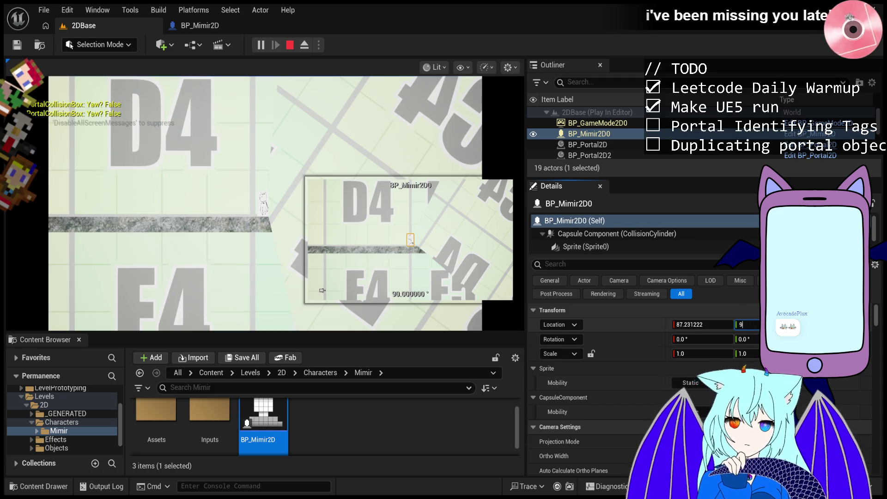
key("Return")
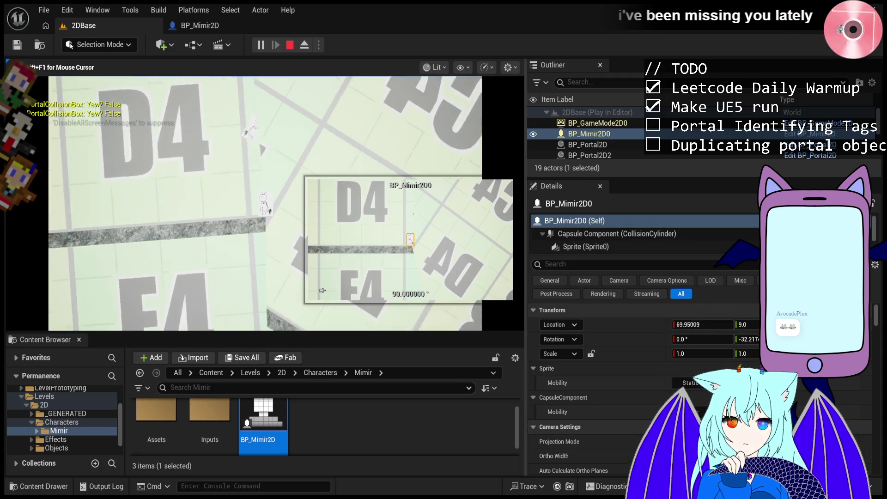
key("d")
key("a")
key("a")
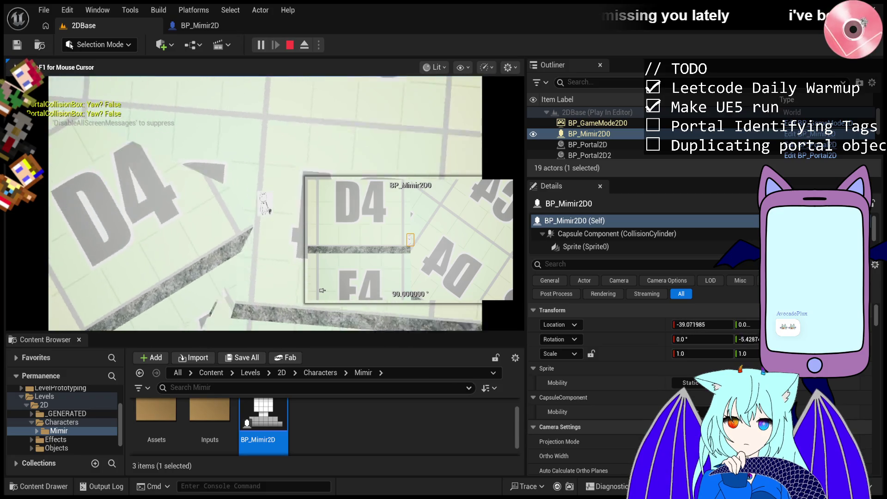
key("d")
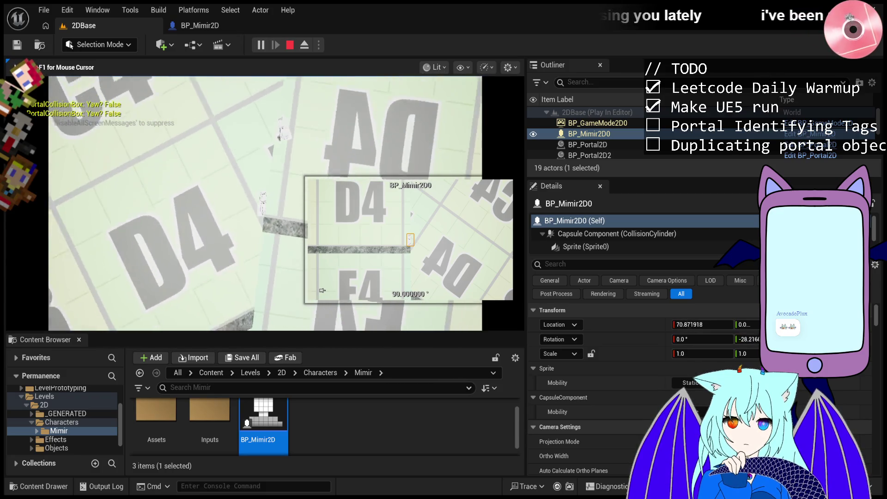
key("a")
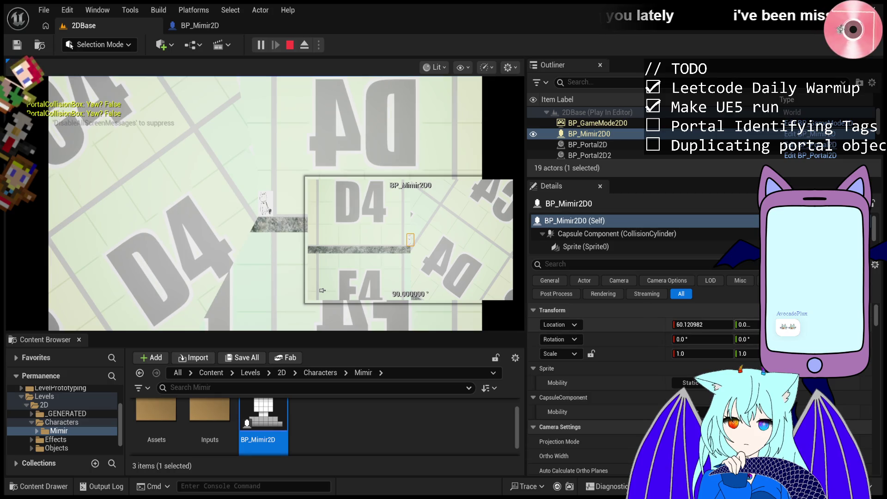
left_click(376, 239)
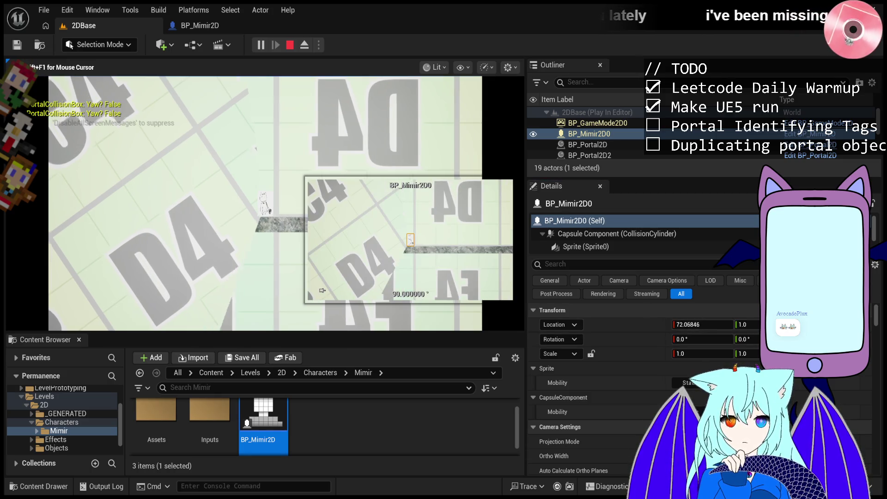
- Walk Mimir back and forth through the portal and onto the sloped floor
key("d")
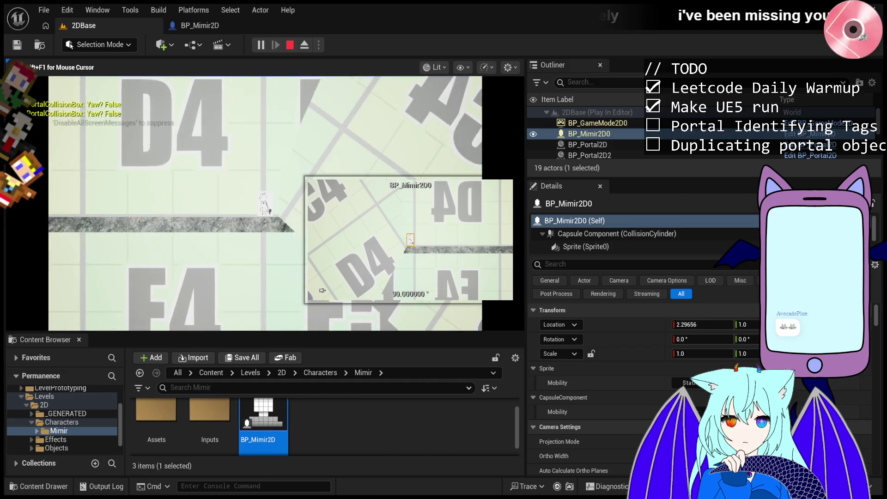
key("a")
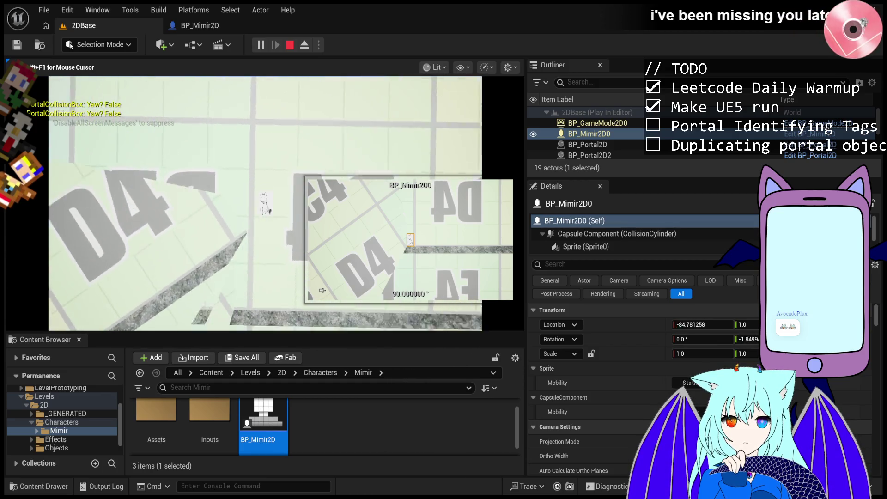
key("d")
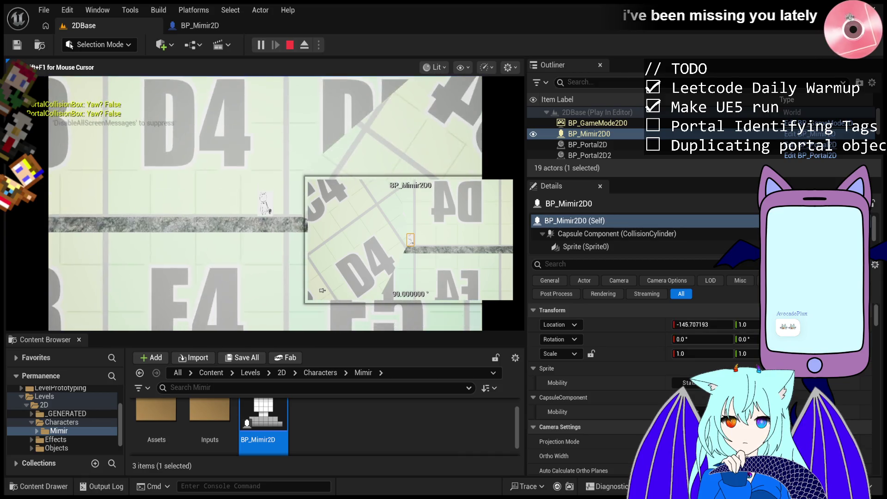
key("a")
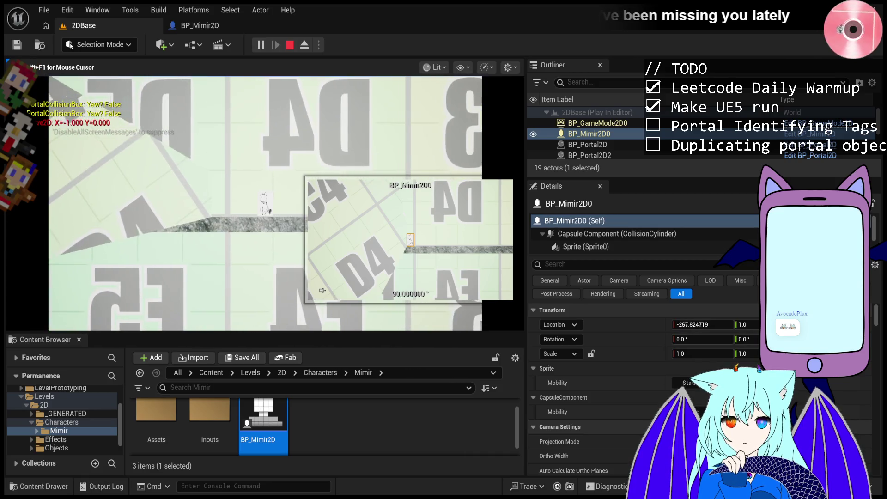
key("d")
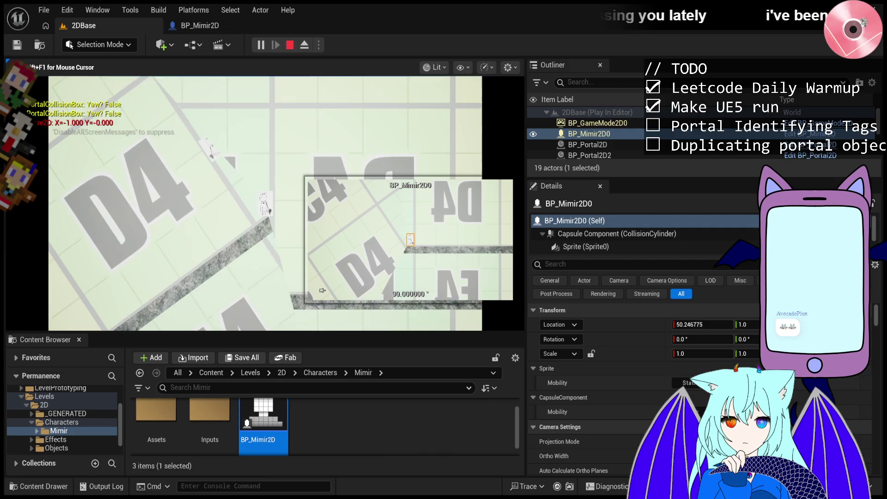
key("d")
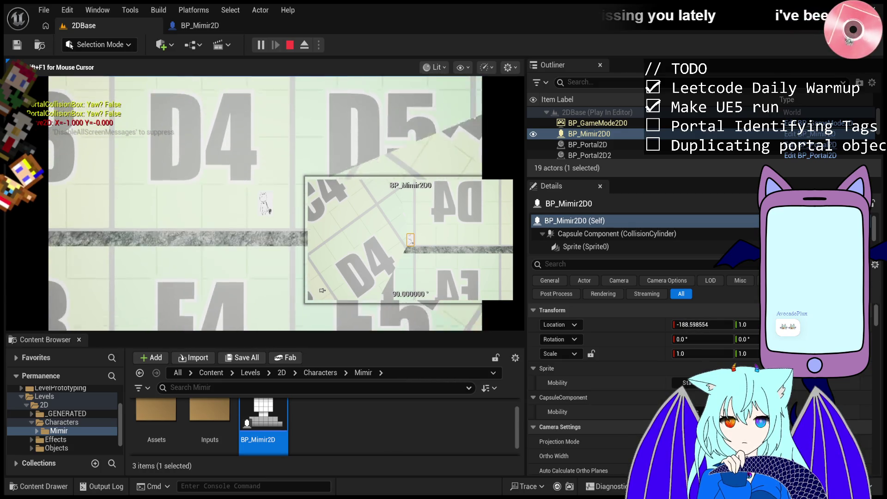
- Jump and walk Mimir right, then walk it left back through the portal
key("space")
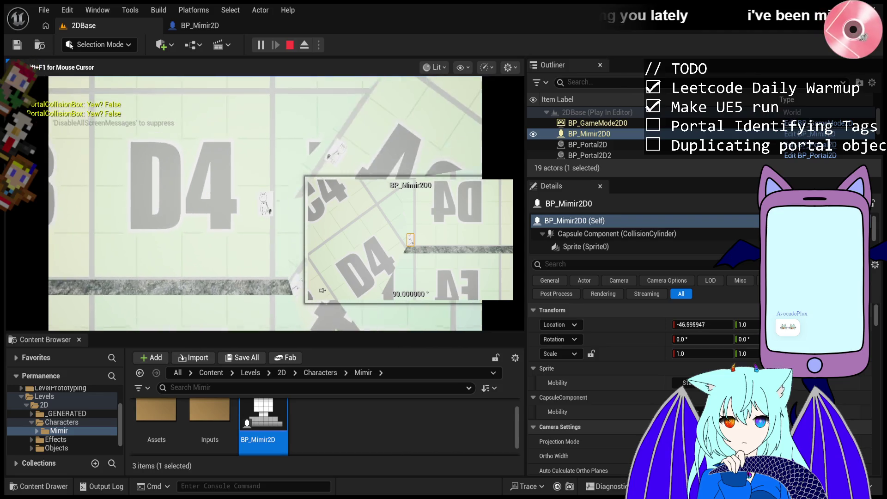
key("d")
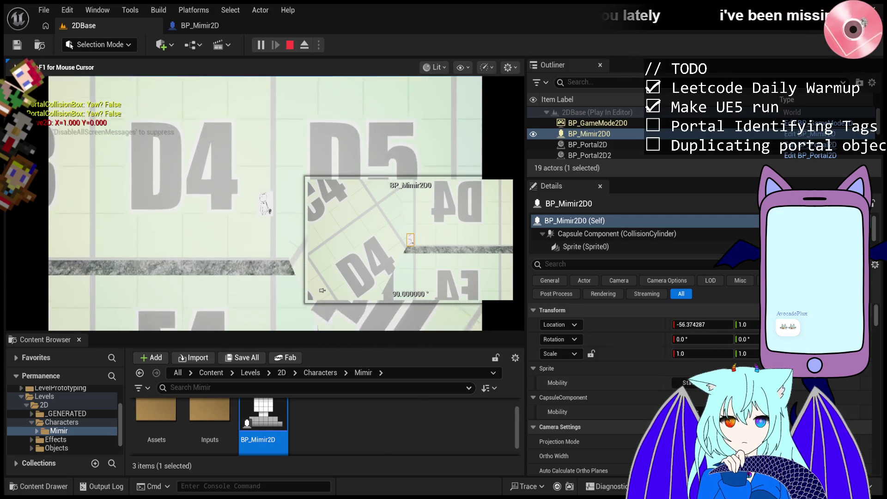
key("d")
key("space")
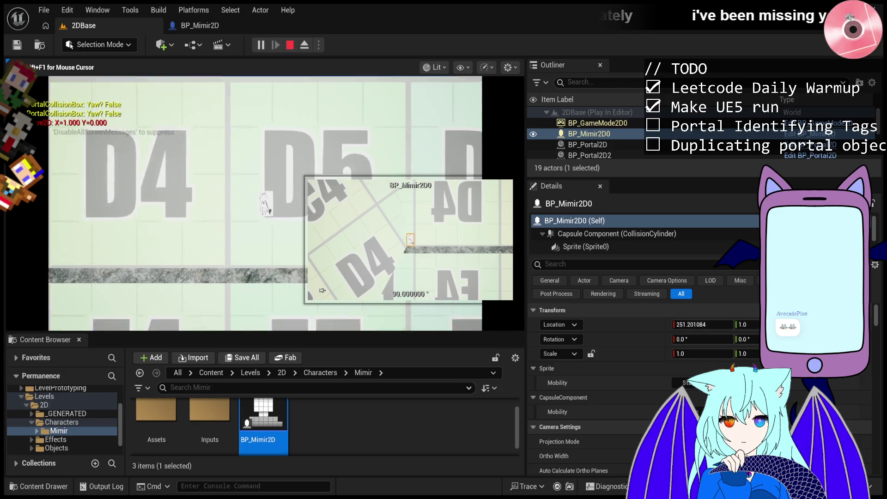
key("d")
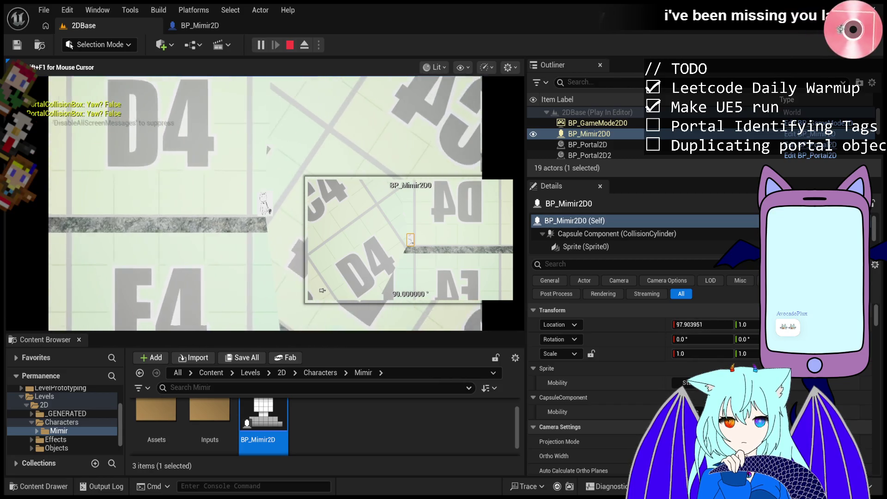
key("a")
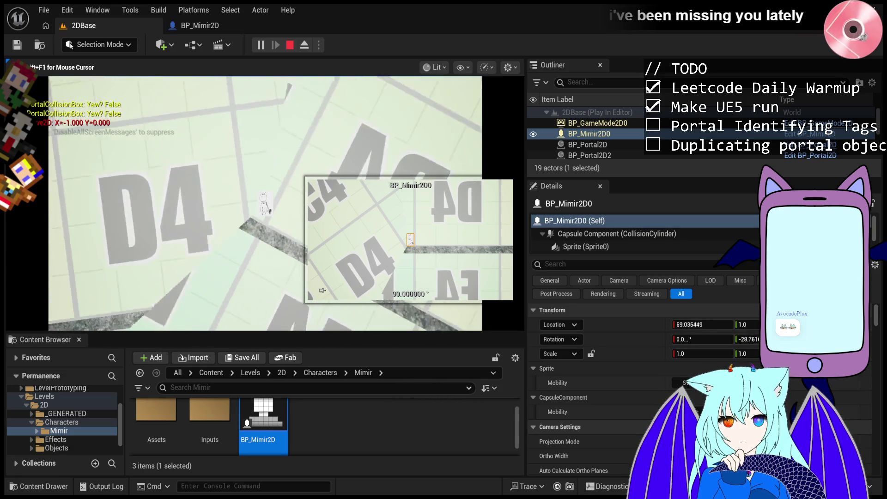
key("d")
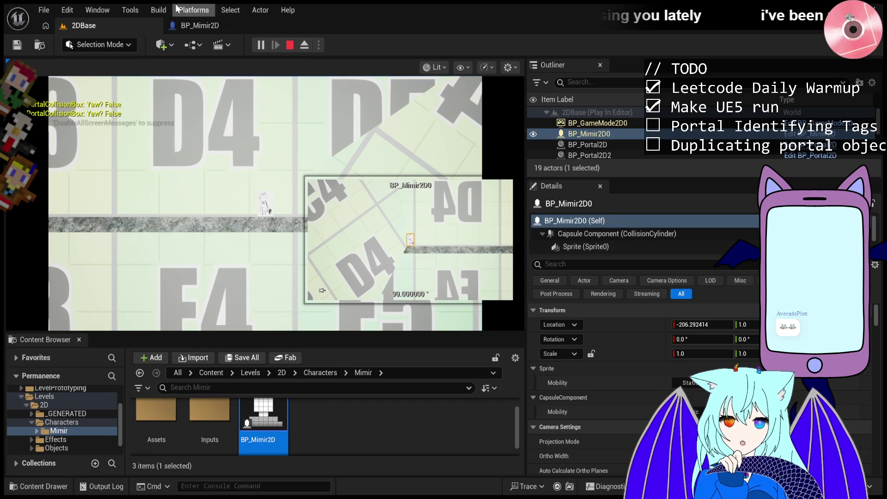
- Check BP_Mimir2D's Class Defaults, then return to 2DBase and clear the viewport selection
left_click(199, 26)
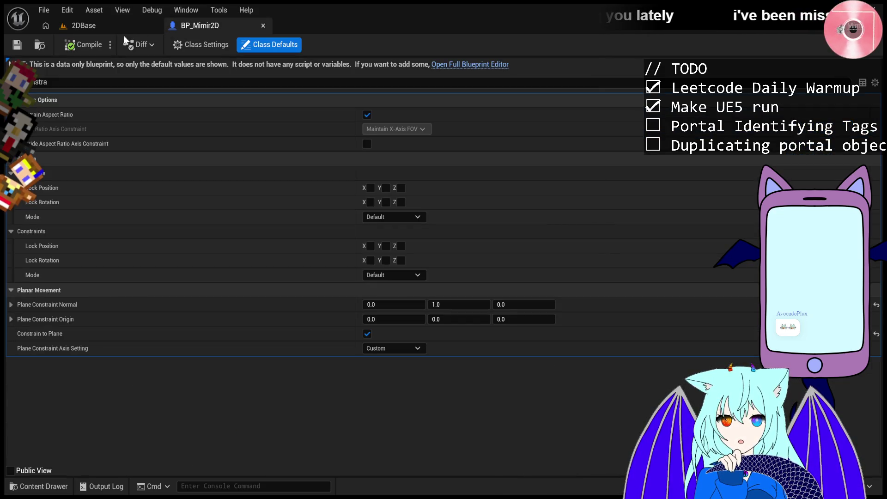
left_click(88, 26)
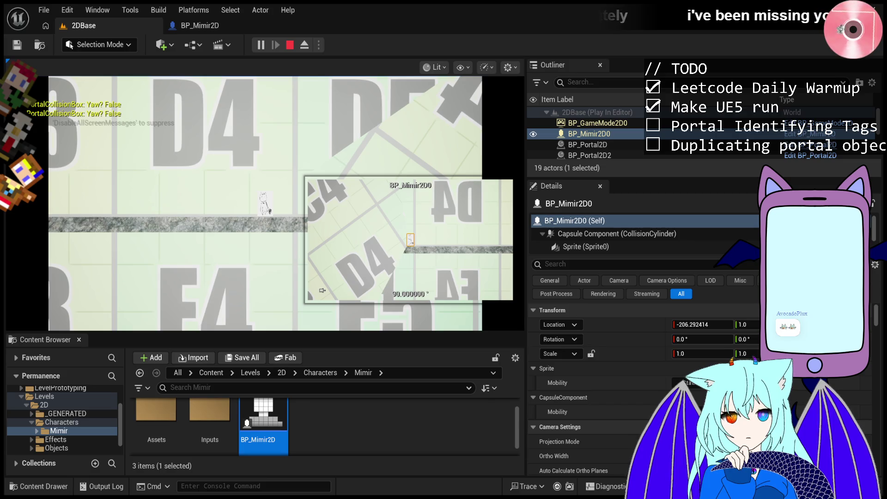
left_click(266, 204)
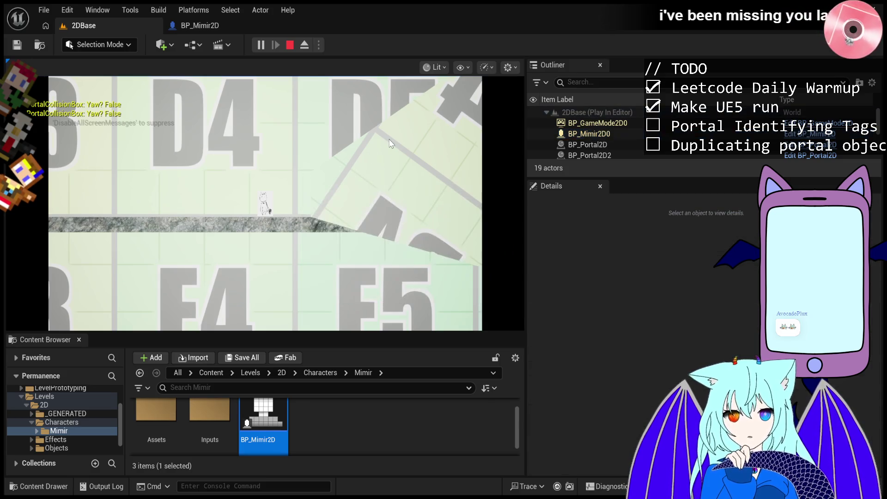
- Stop the Play-In-Editor session with the toolbar Stop button
left_click(290, 46)
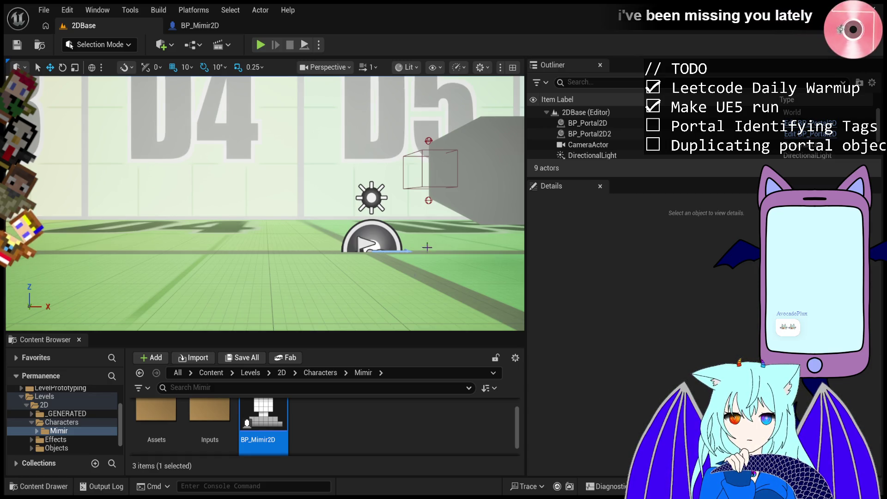
- Zoom the viewport out and launch Play In Editor on 2DBase
scroll(367, 184, "down", 5)
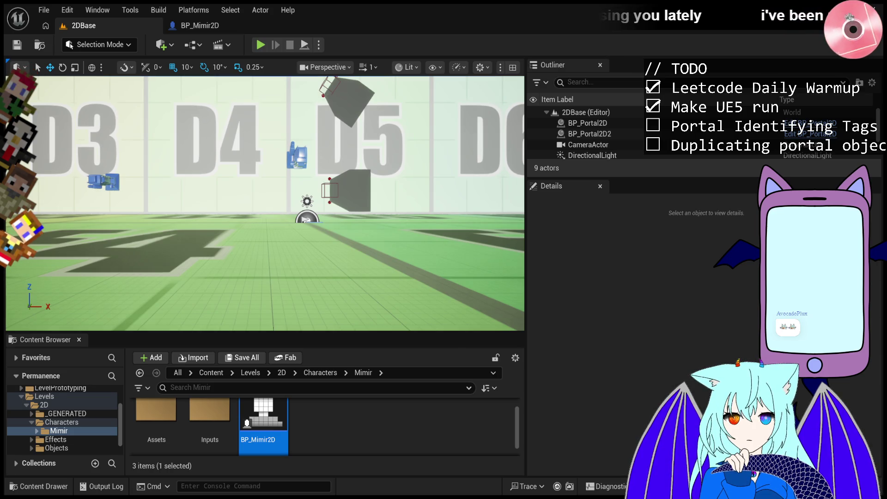
left_click(261, 45)
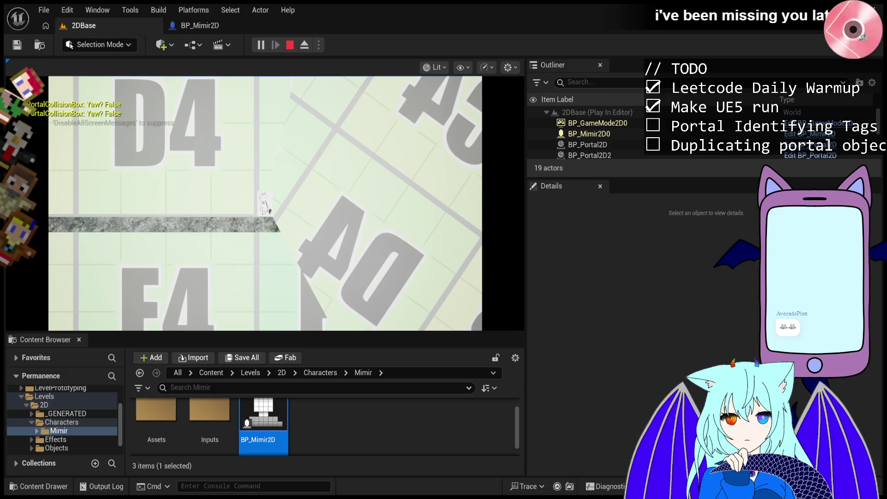
- Open BP_Mimir2D in the full Blueprint Editor and inspect its Capsule Component and class defaults
double_click(282, 432)
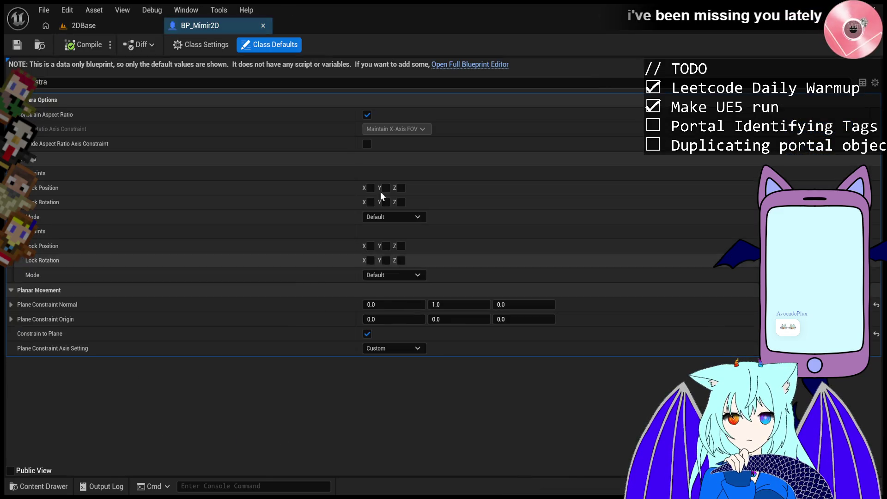
left_click(445, 66)
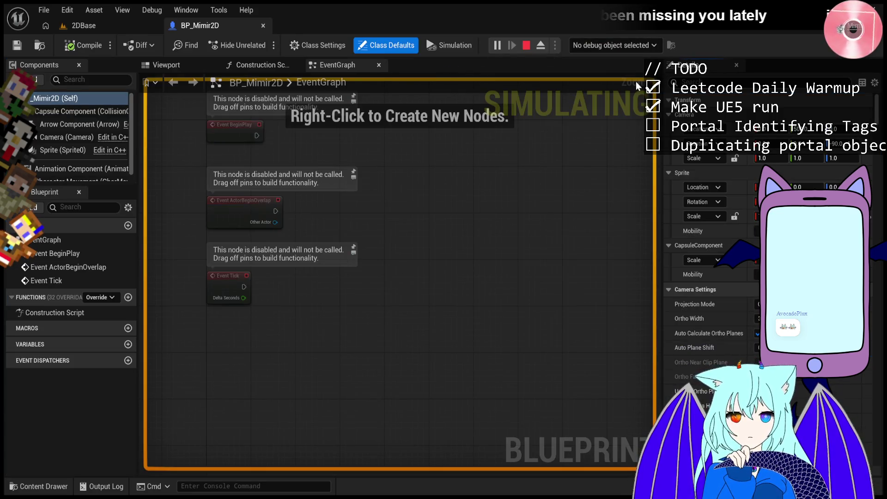
left_click(79, 111)
left_click(77, 100)
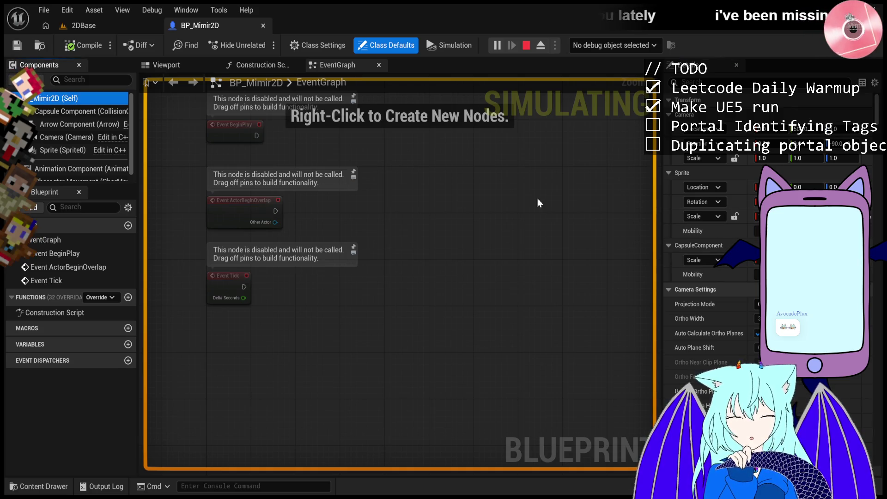
left_click(52, 116)
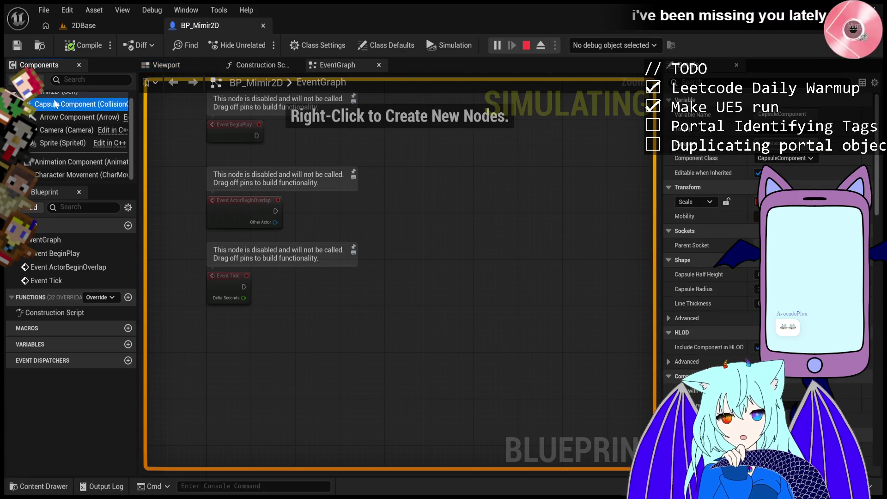
left_click(55, 98)
- Filter the class defaults for 'tag' to inspect the single actor tag, then return to 2DBase
left_click(719, 81)
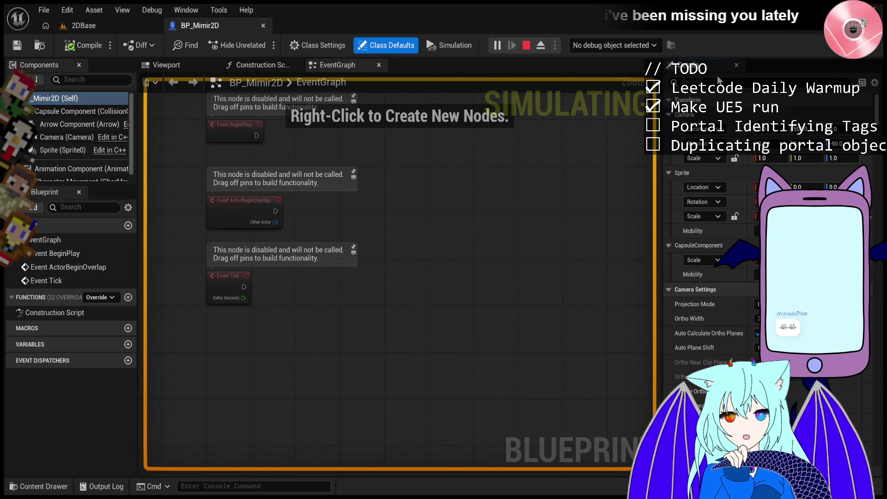
type("tag")
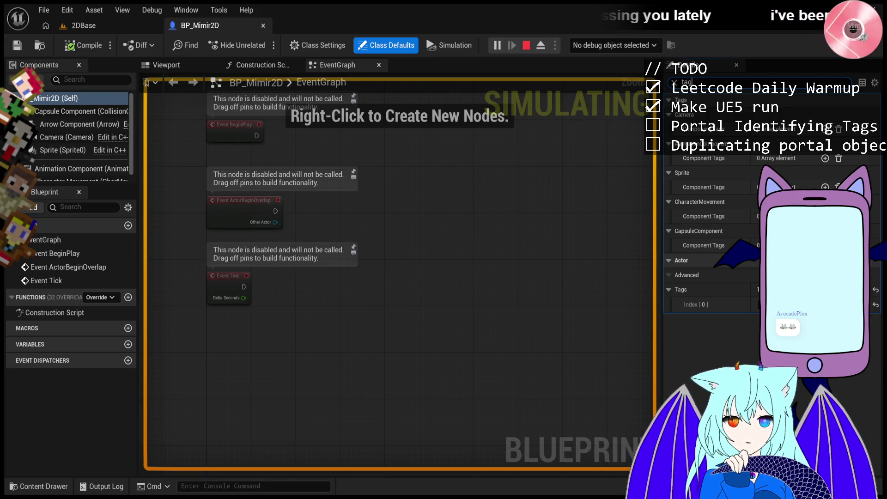
left_click(92, 25)
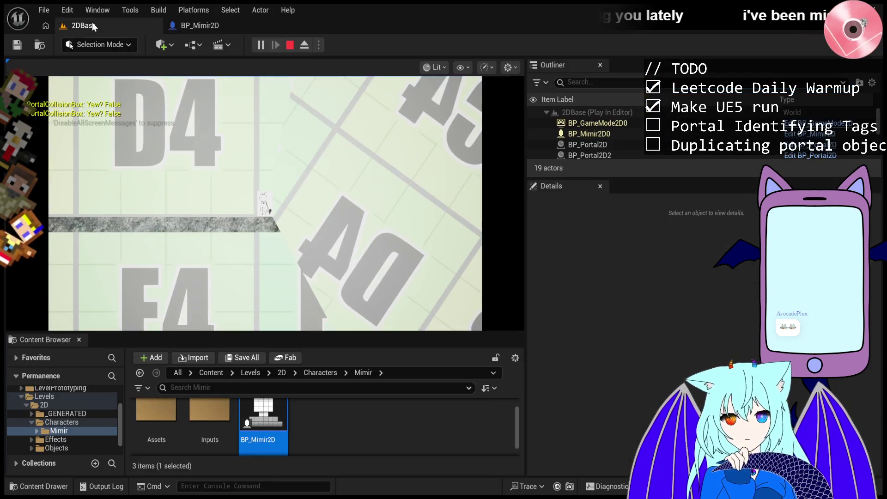
- Stop the running playtest and start a fresh Play In Editor session of 2DBase
left_click(290, 45)
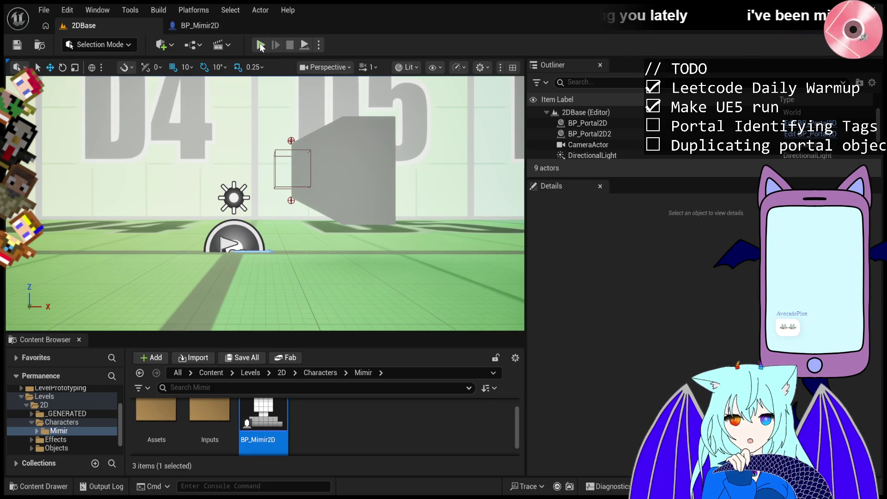
left_click(261, 45)
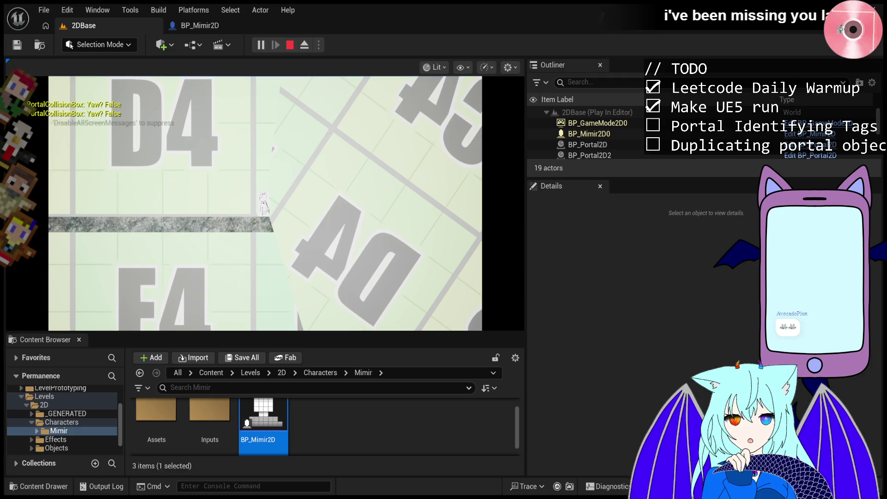
- Check the running BP_Mimir2D0's tag properties with a 'tag' Details search, then stop the playtest
key("shift+F1")
left_click(561, 134)
scroll(626, 407, "down", 5)
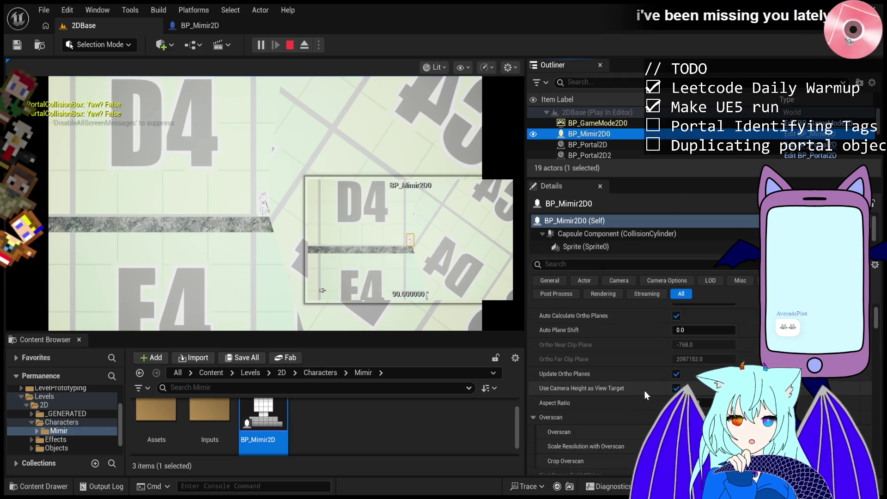
scroll(636, 300, "up", 5)
left_click(623, 261)
type("tag")
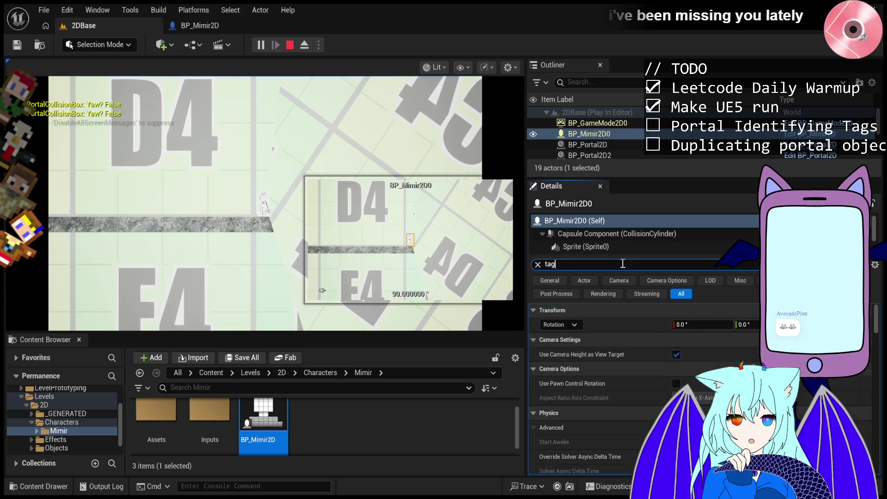
scroll(650, 383, "down", 2)
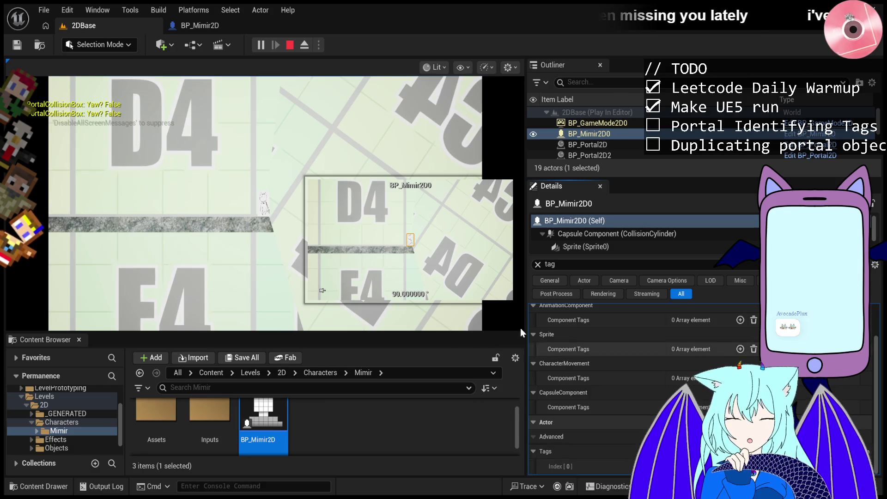
left_click(266, 203)
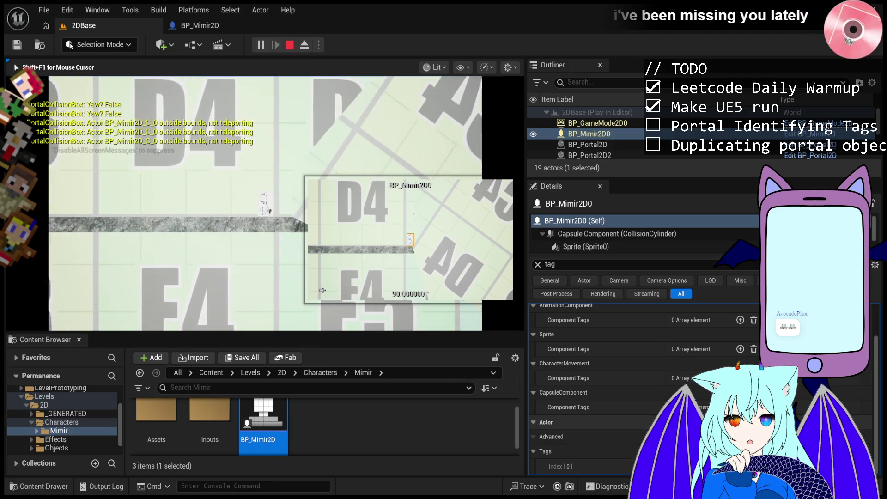
key("Escape")
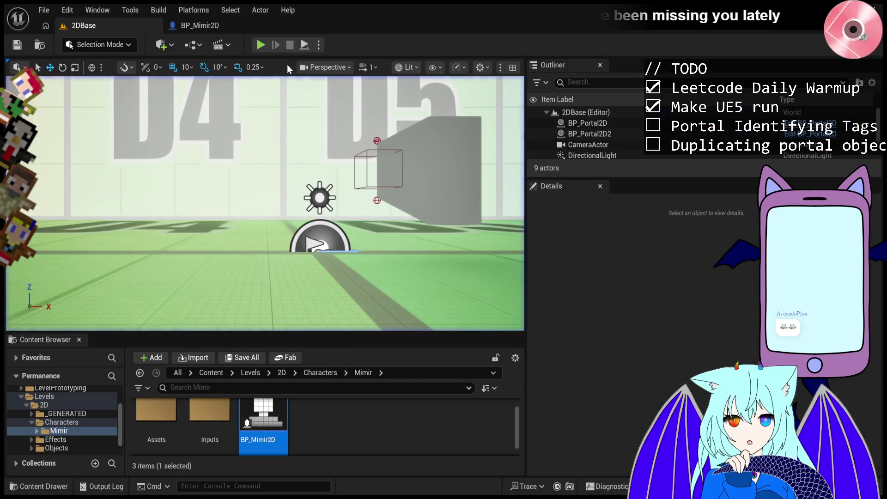
- Start a new playtest and compare the BP_Portal2D and BP_Mimir2D0 actors' details
left_click(261, 45)
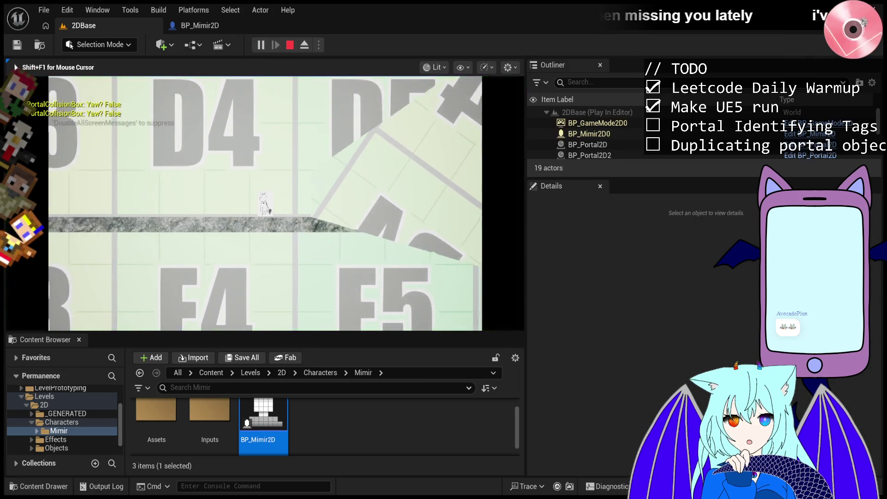
key("shift+F1")
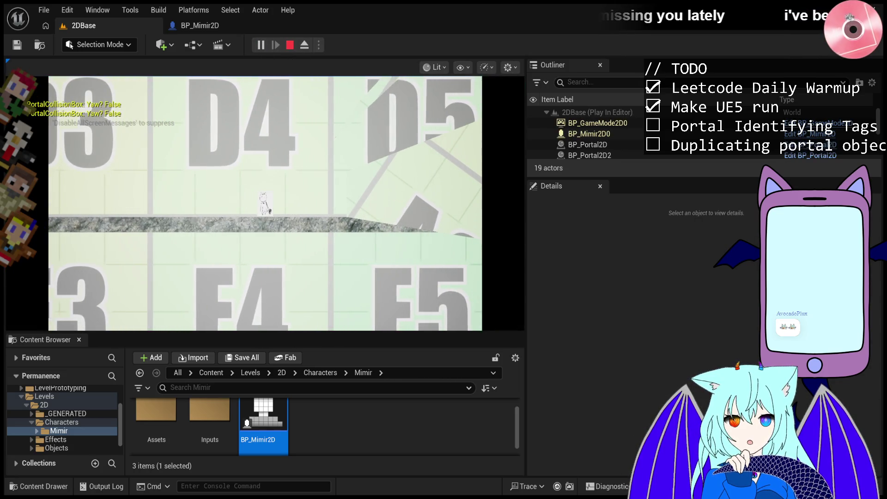
scroll(634, 126, "down", 2)
scroll(631, 145, "down", 5)
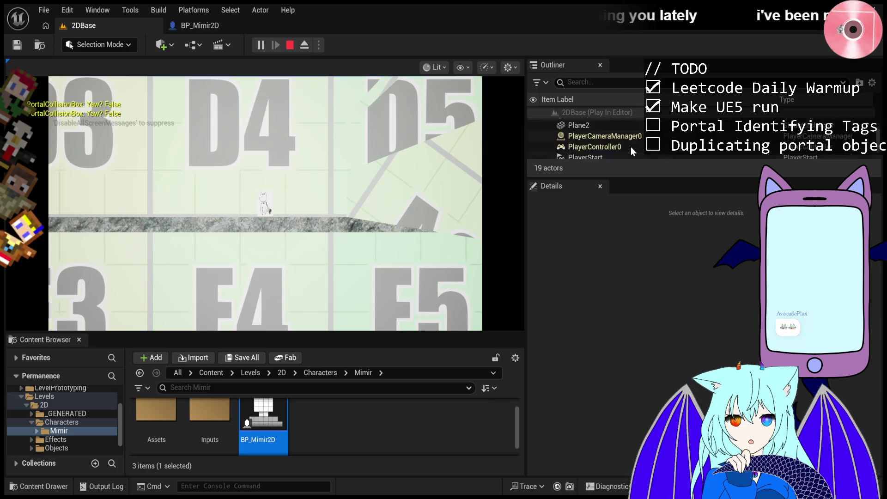
scroll(631, 146, "up", 4)
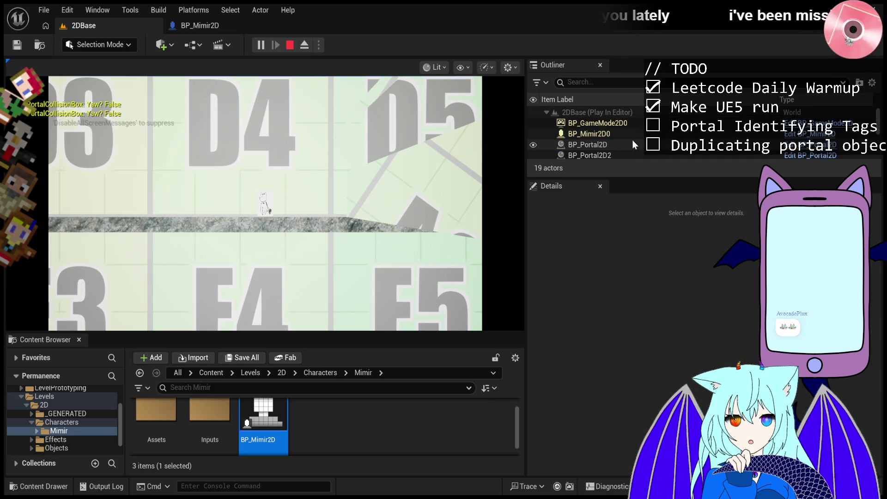
left_click(634, 140)
left_click(633, 138)
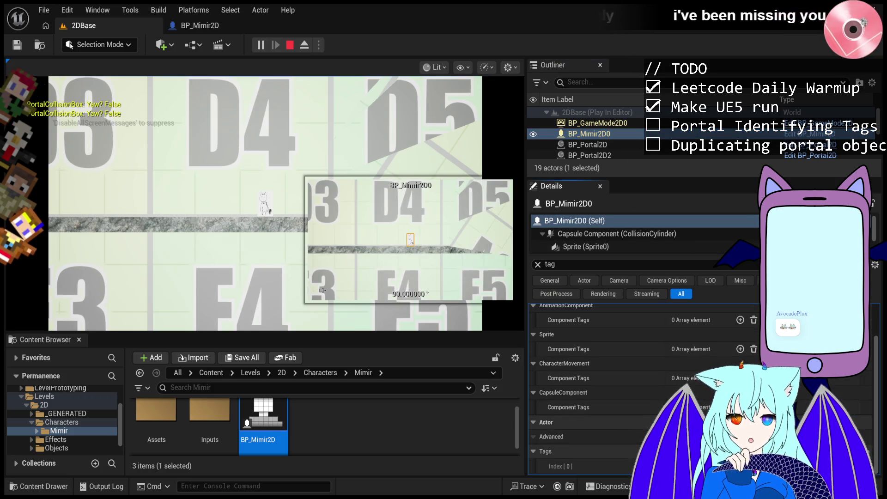
- Walk Mimir right toward the portal, then stop the playtest
left_click(277, 93)
key("d")
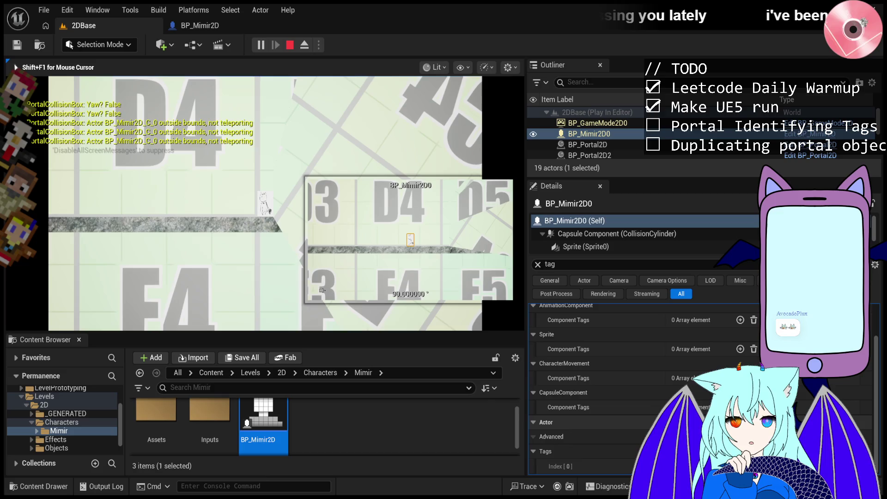
key("Escape")
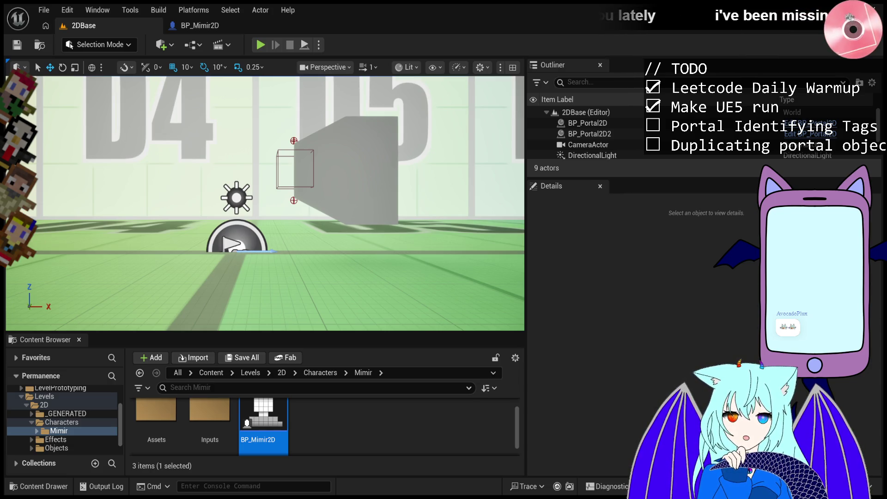
left_click(262, 44)
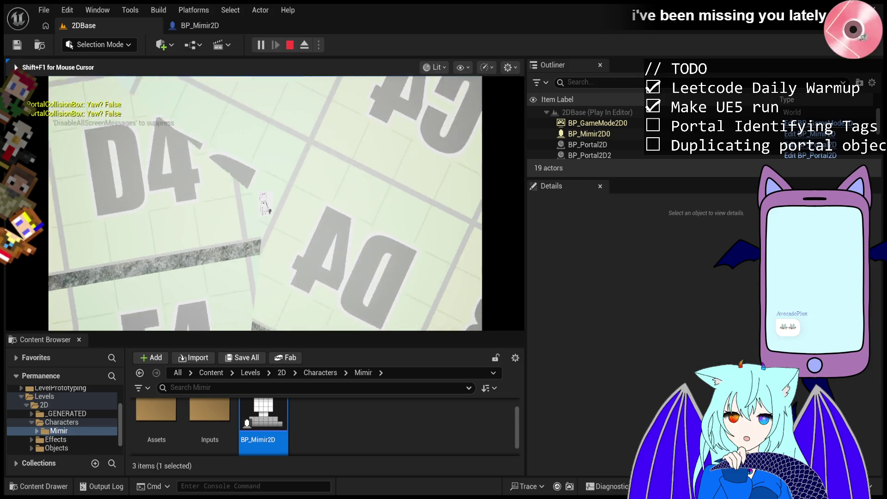
key("Escape")
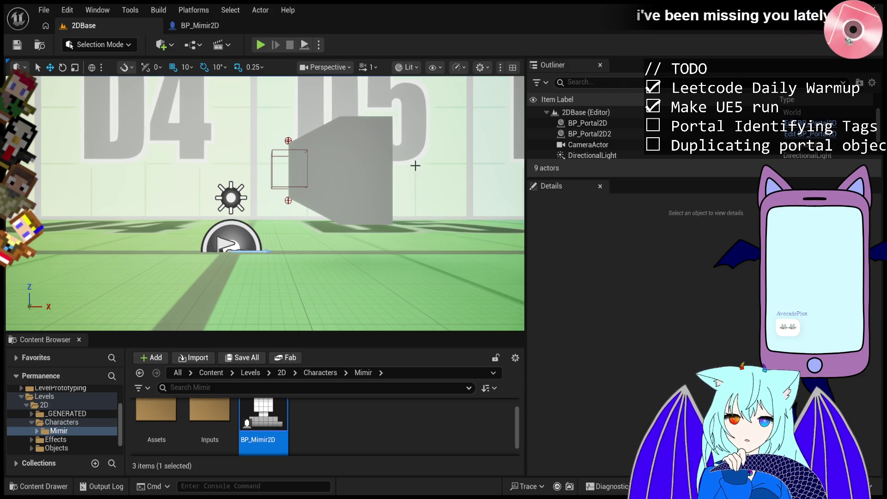
left_click(261, 49)
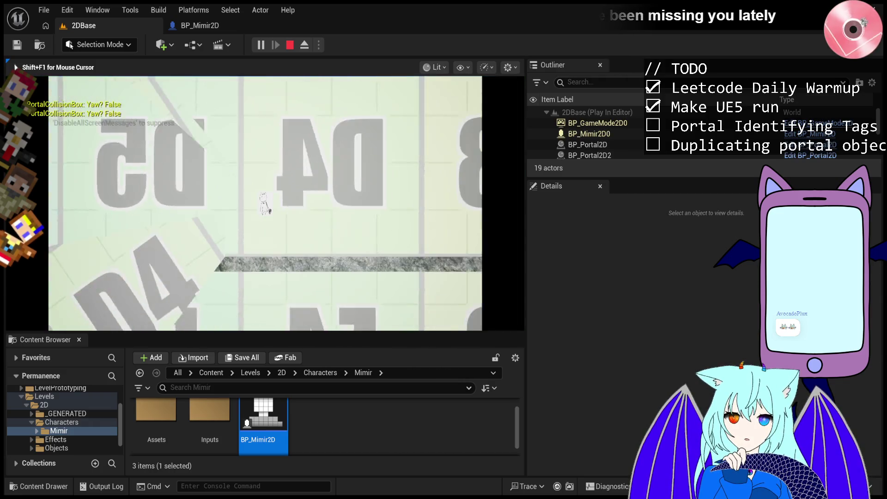
left_click(621, 135)
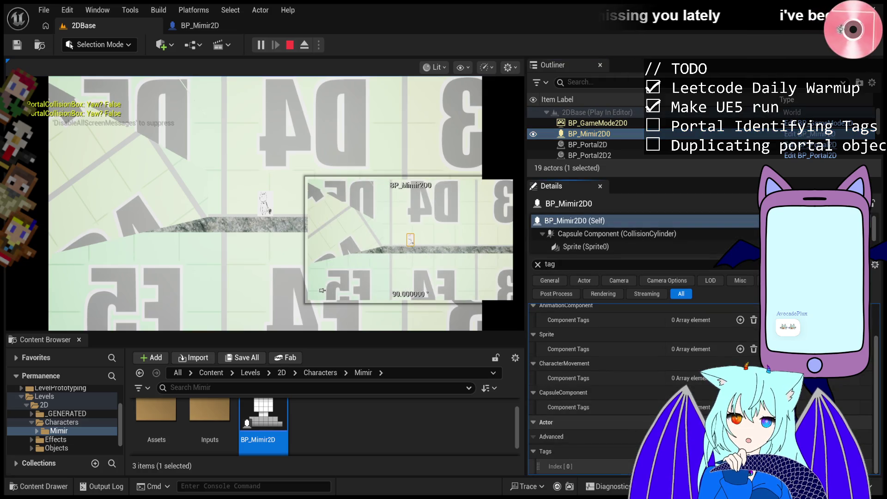
left_click(323, 290)
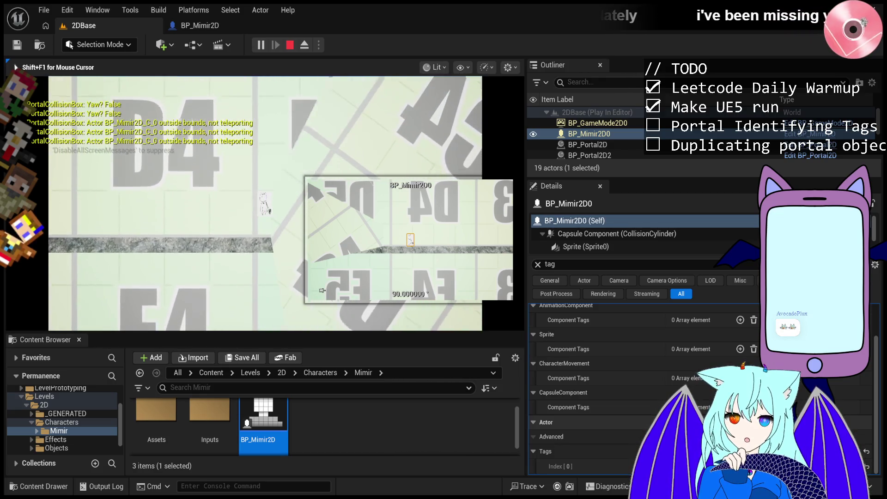
key("a")
key("Escape")
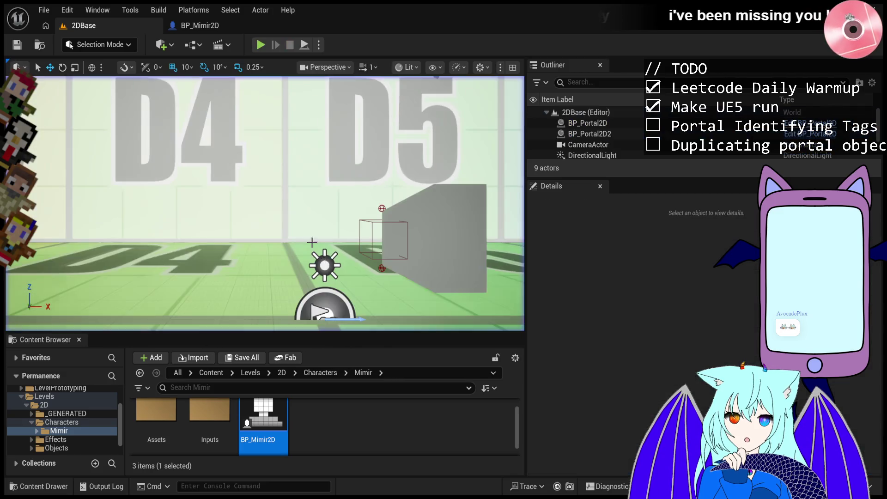
left_click(204, 30)
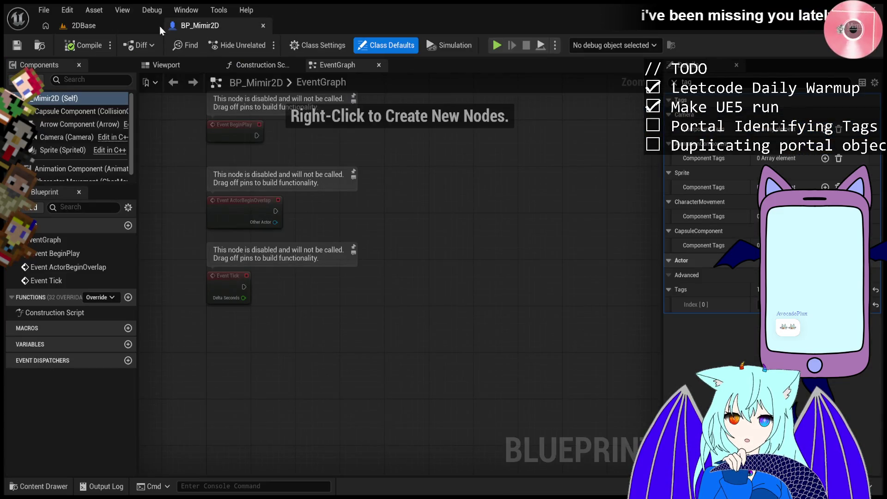
left_click(107, 25)
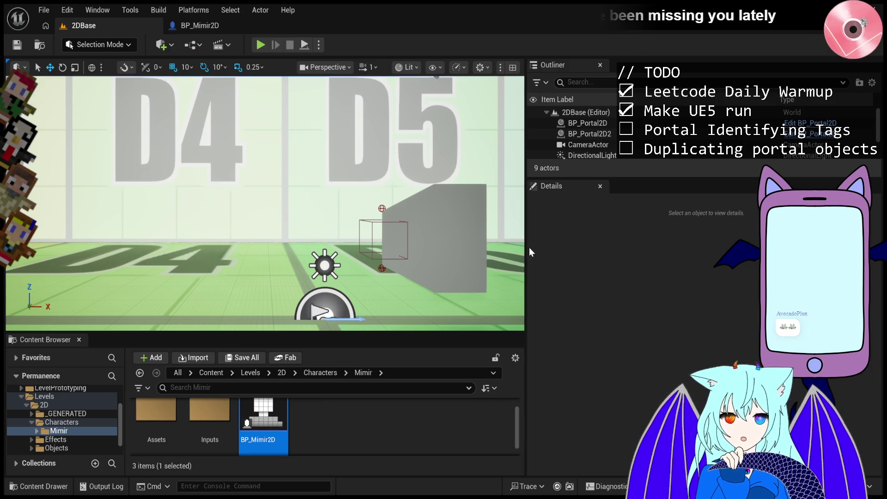
left_click(264, 42)
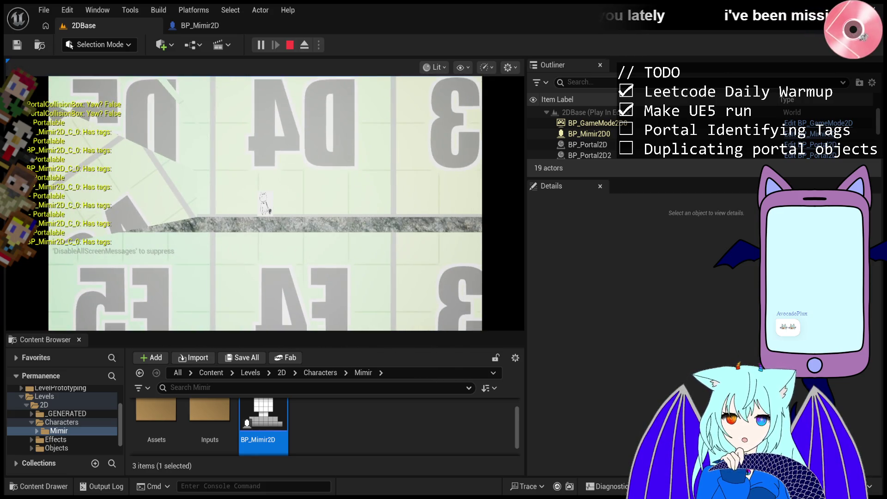
- Check BP_Mimir2D0's tags, walk Mimir left and right with A/D, then stop the playtest
left_click(588, 133)
scroll(642, 388, "down", 2)
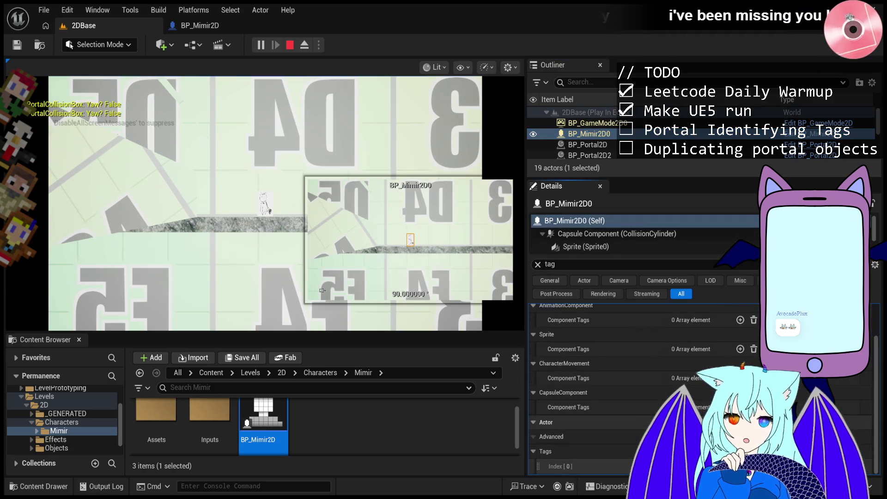
left_click(322, 290)
key("a")
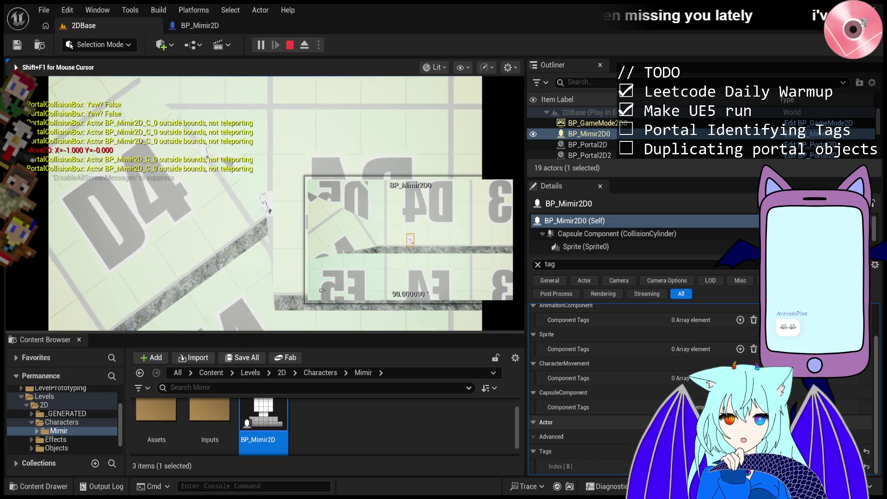
key("d")
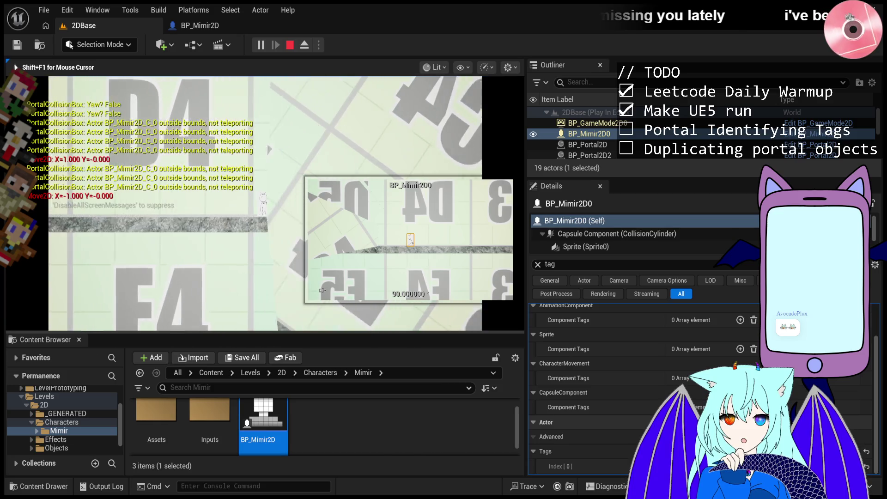
key("d")
key("a")
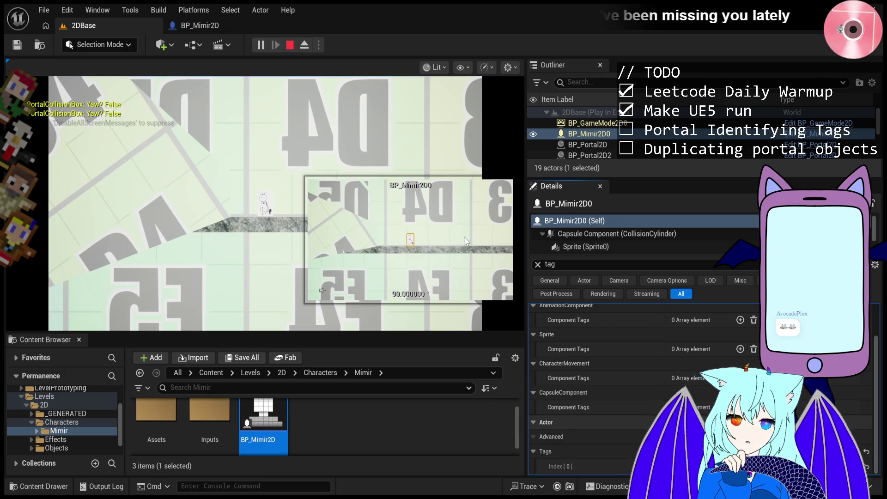
left_click(446, 319)
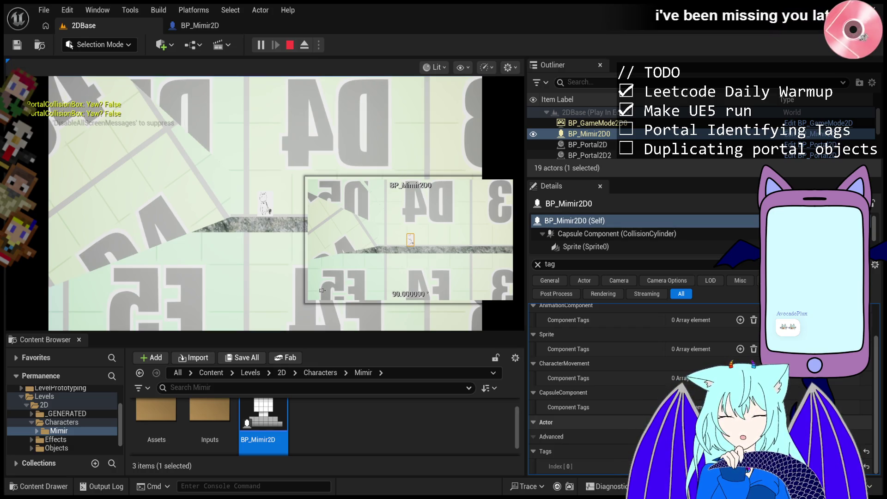
left_click(288, 46)
- Restart the playtest, walk Mimir briefly, and inspect the running BP_Mimir2D0's tags
left_click(269, 43)
key("a")
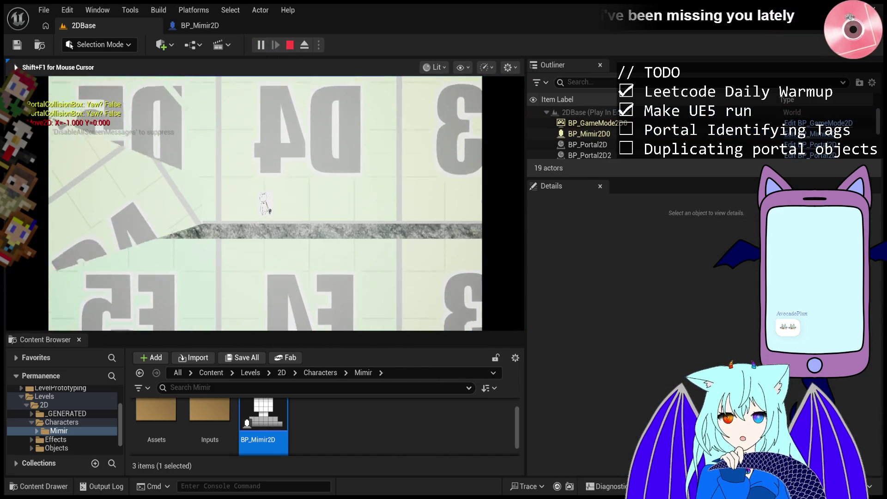
key("d")
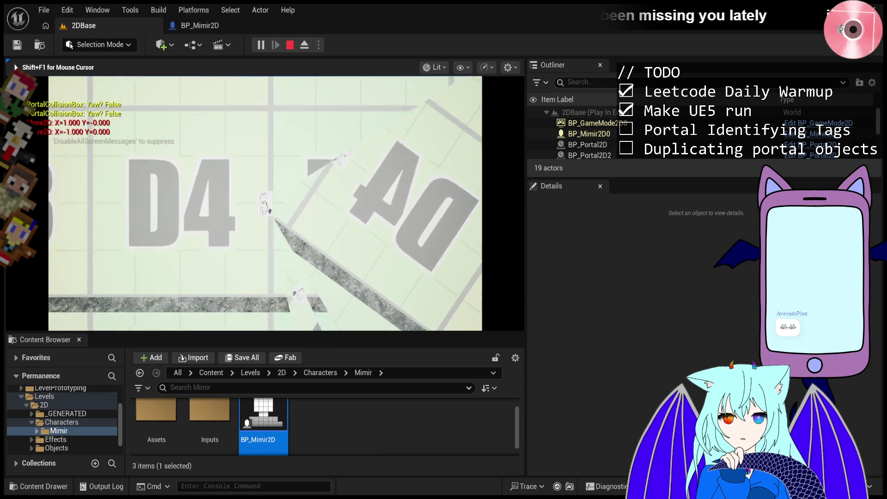
key("shift+F1")
left_click(651, 134)
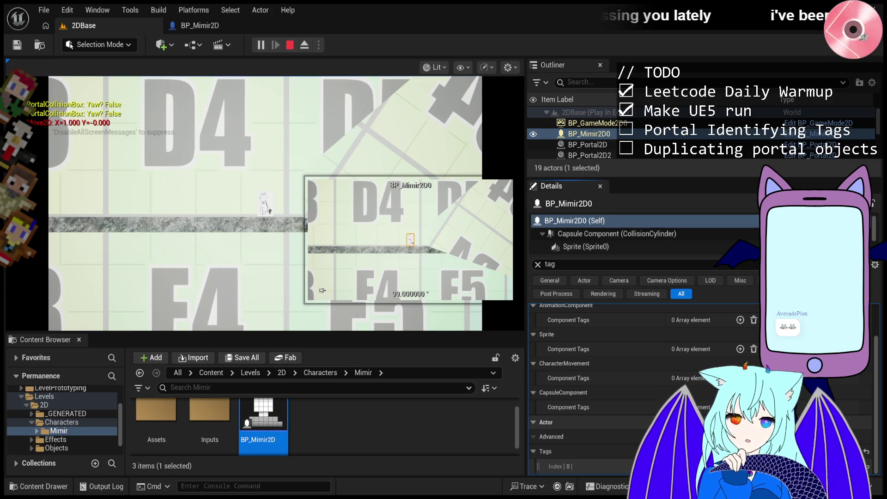
- Walk Mimir left to the platform's edge, shuffling back and forth near it
left_click(277, 194)
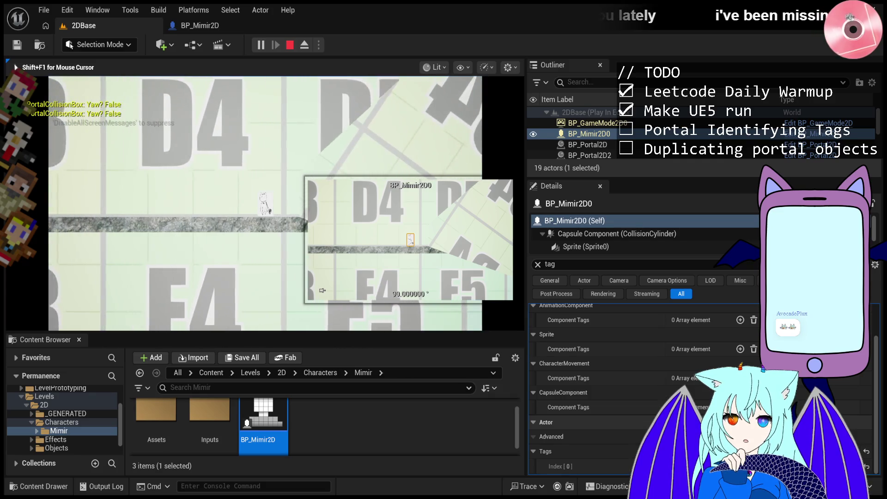
key("a")
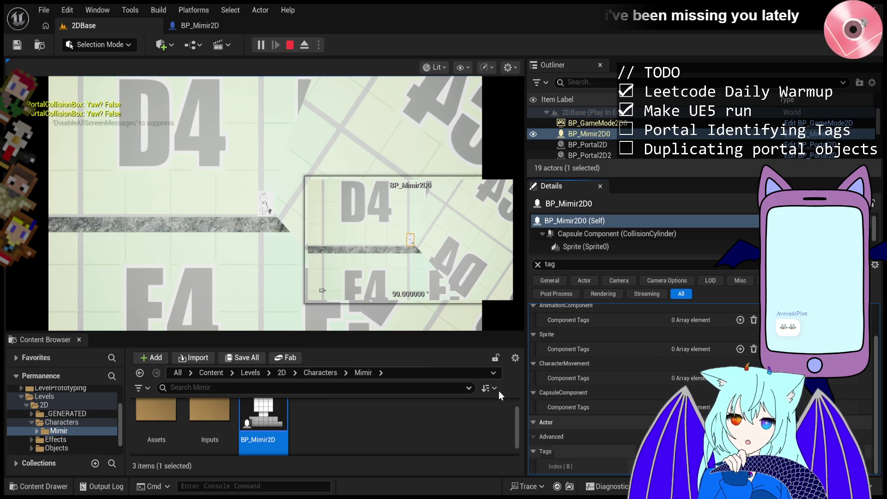
left_click(277, 194)
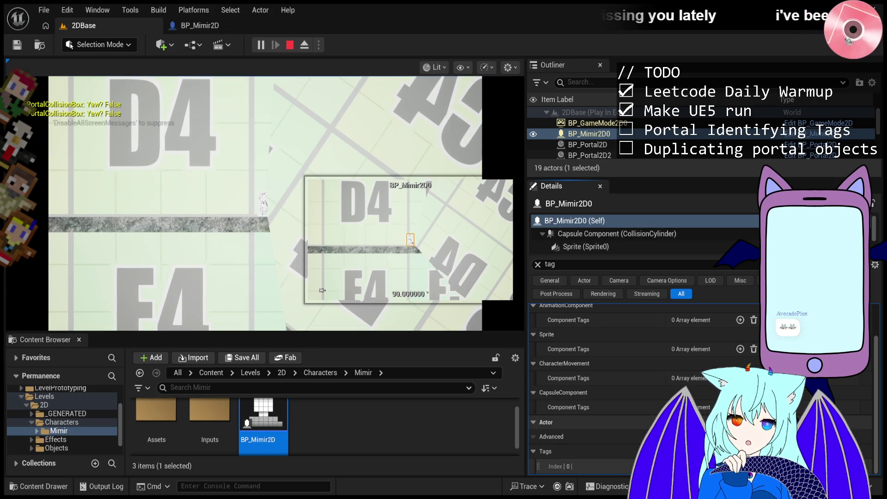
key("a")
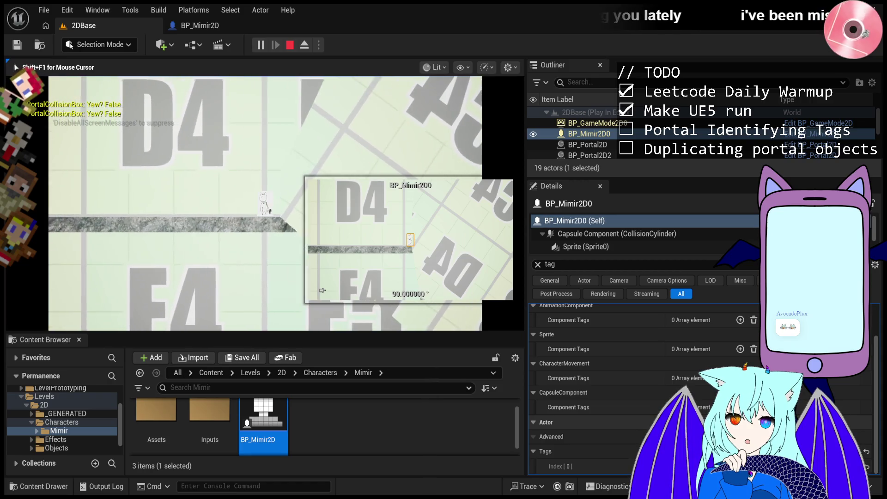
key("d")
key("a")
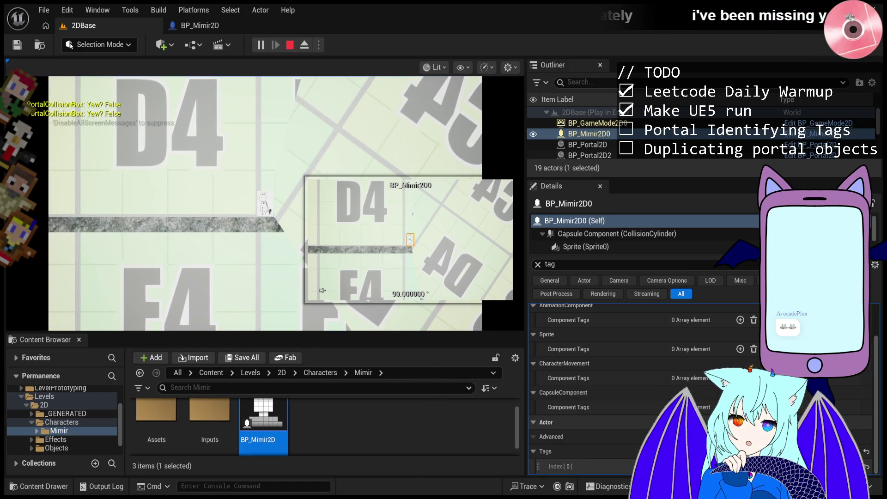
key("a")
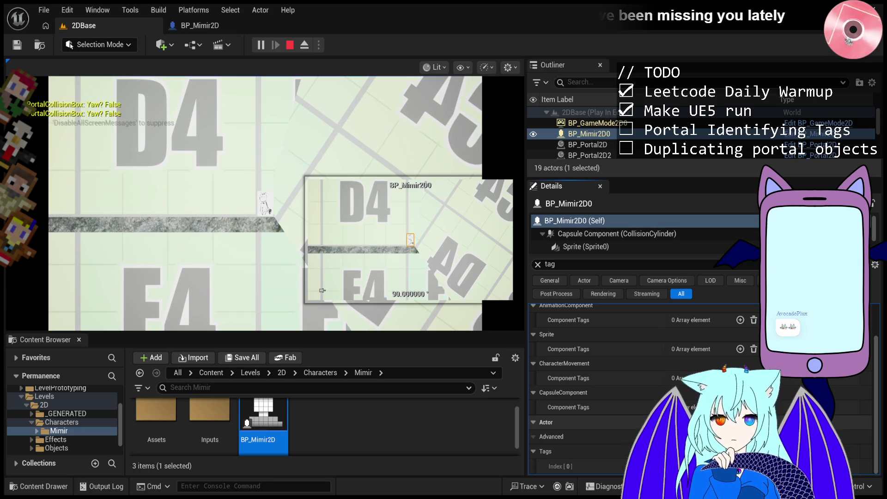
- Restart the playtest, exit it with Esc, then start another fresh playtest
left_click(290, 46)
left_click(255, 46)
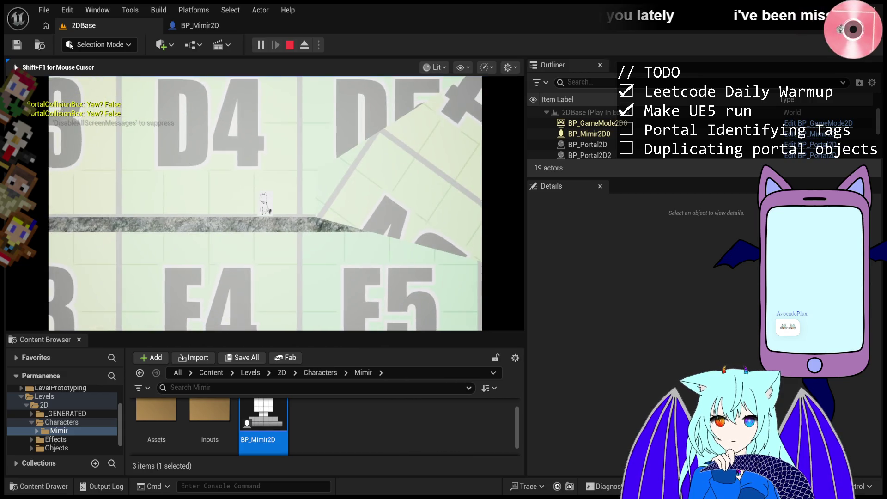
key("Escape")
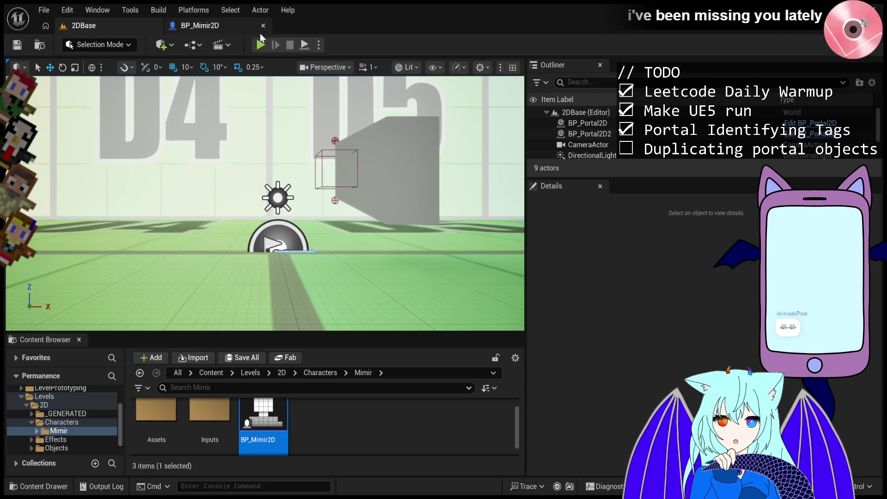
left_click(261, 45)
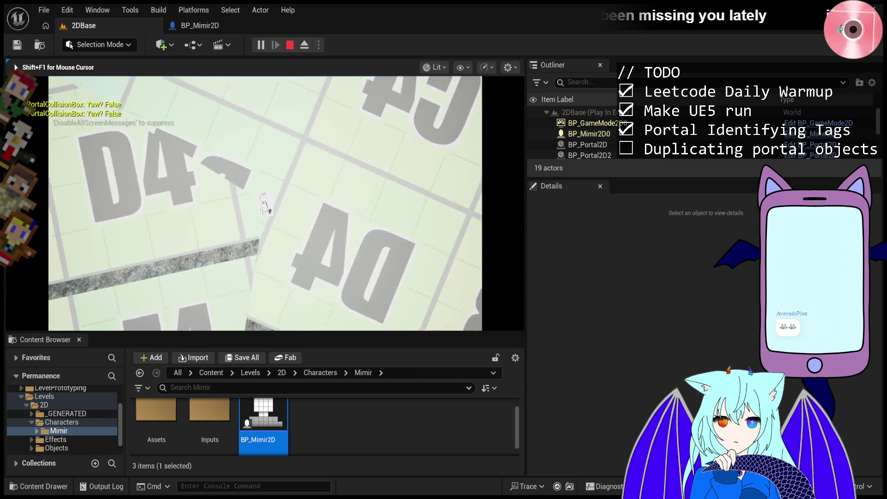
- Walk Mimir left with A to the end of the platform near the portal
key("a")
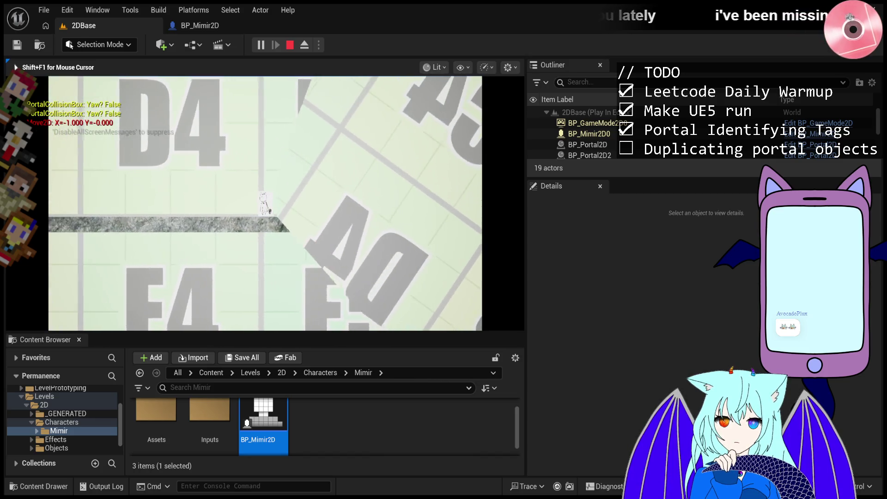
key("a")
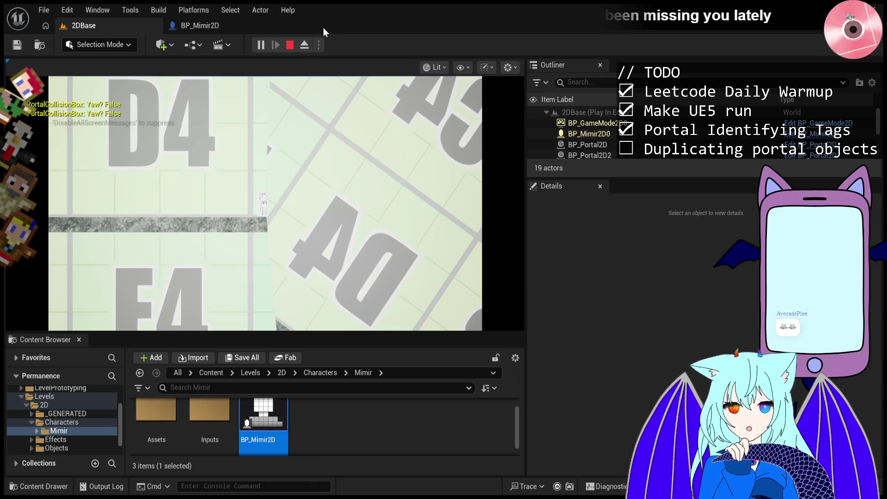
- Refocus the game viewport so Mimir walks past the platform end into the portal
left_click(265, 204)
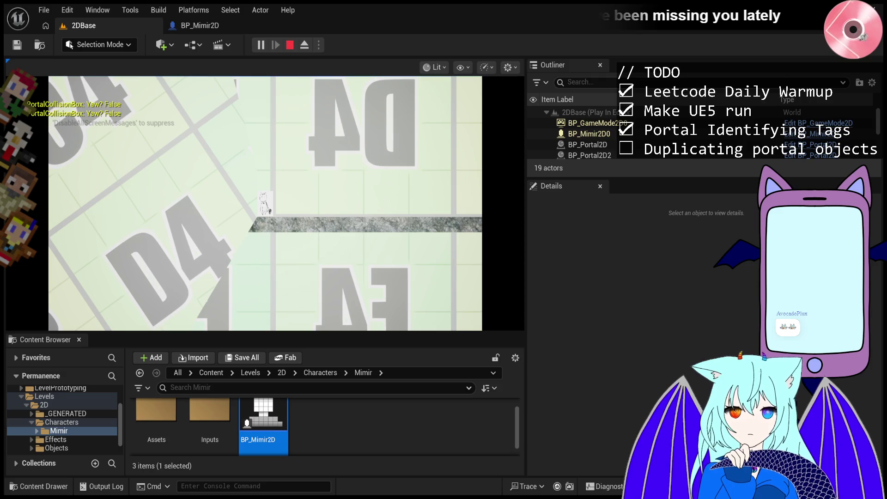
left_click(462, 249)
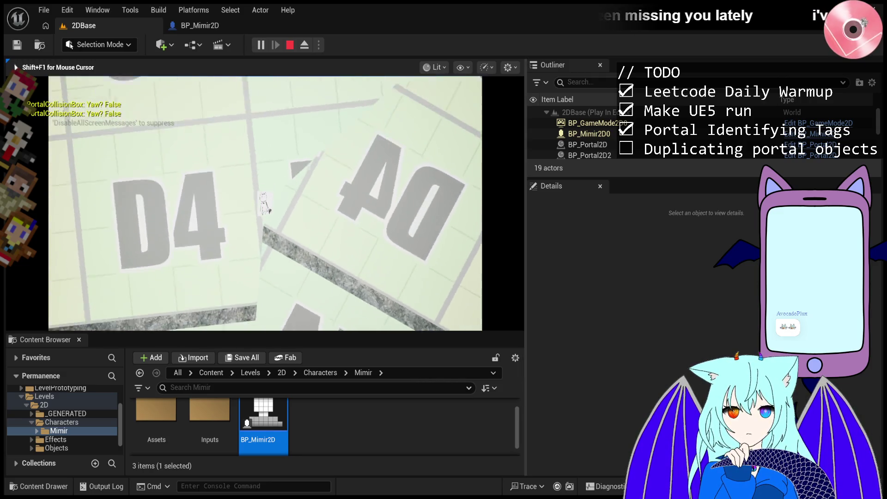
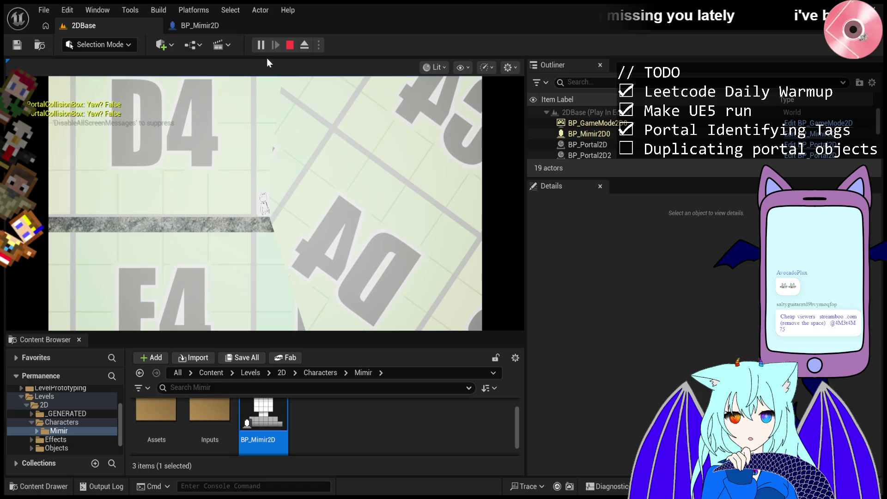
- Restart the 2DBase play test, walk the character left through the portal, then stop the test
left_click(290, 44)
left_click(259, 45)
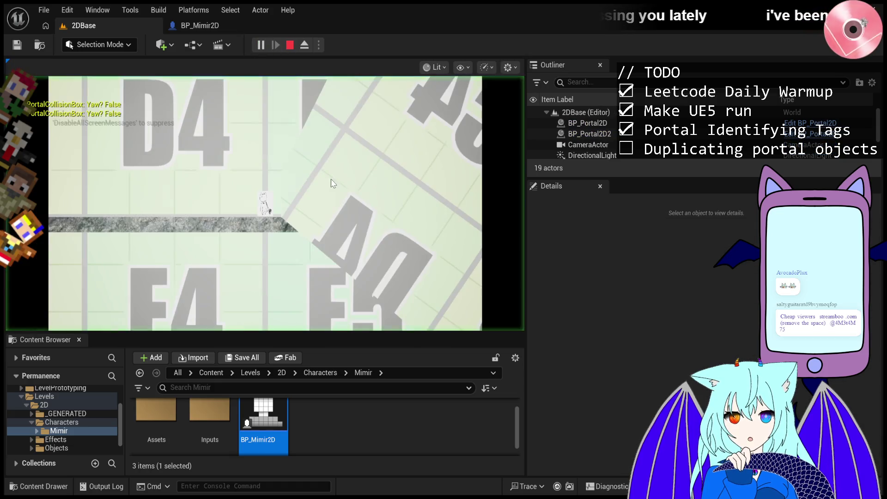
left_click(331, 183)
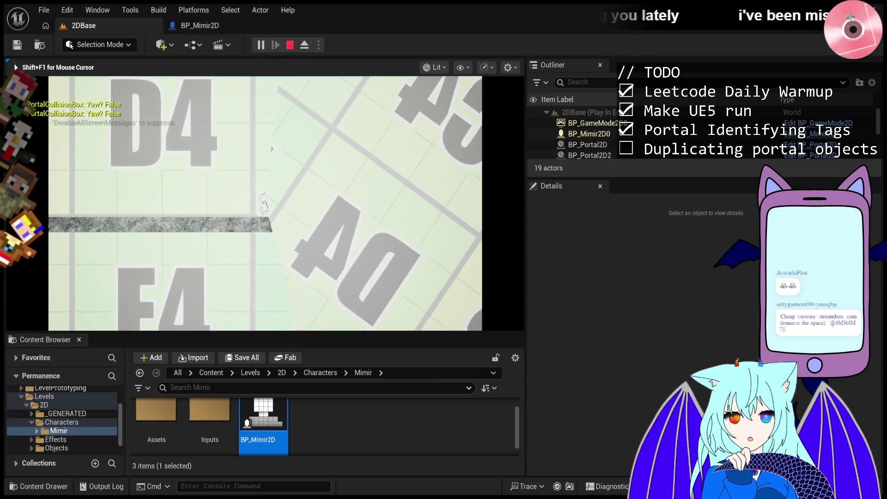
key("a")
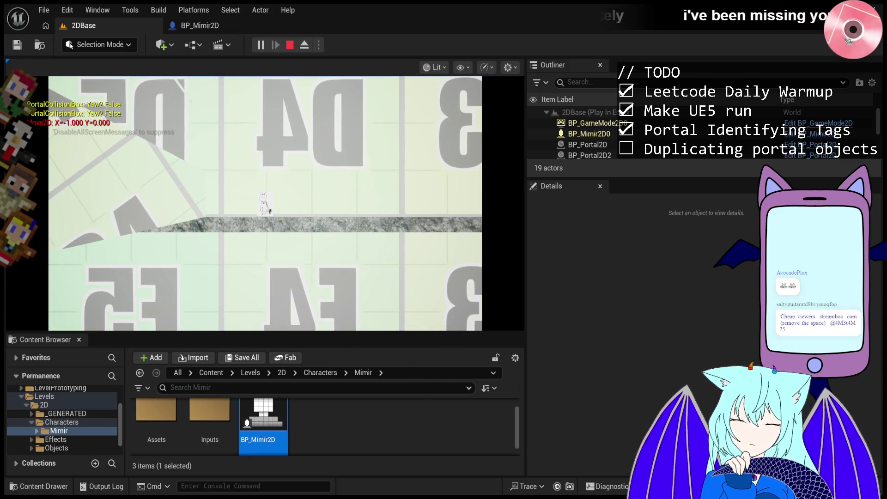
key("shift+F1")
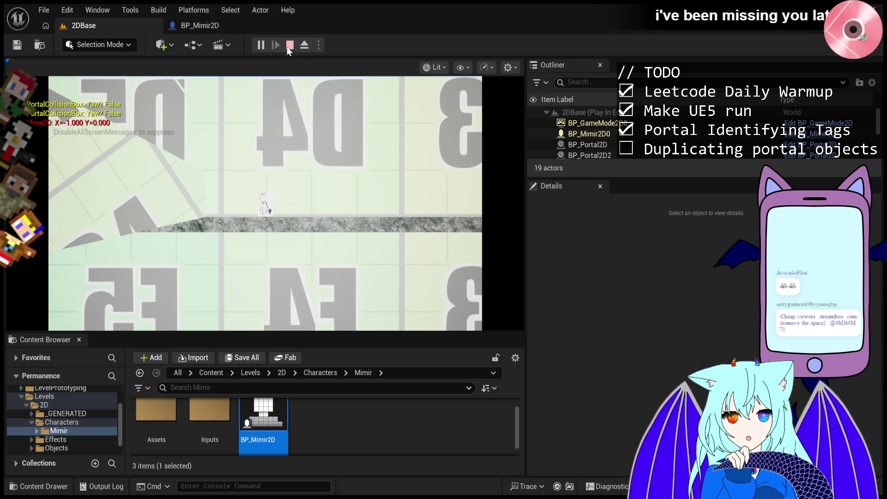
left_click(289, 46)
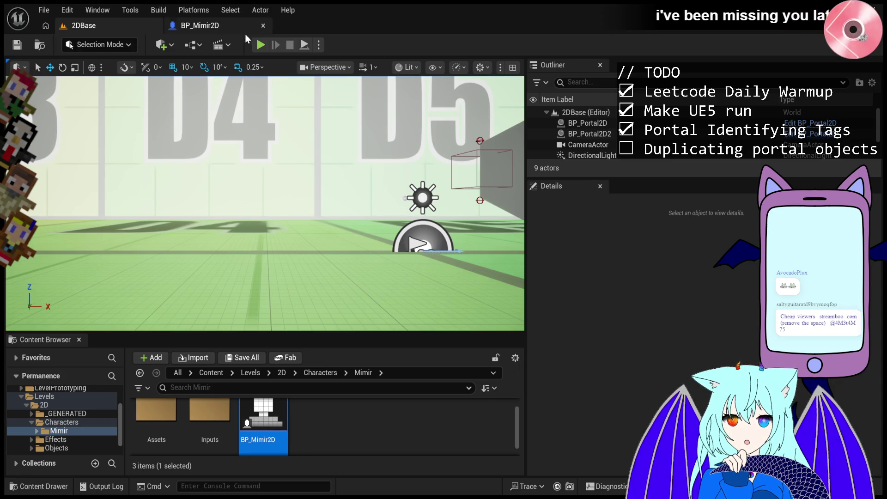
- Launch a fresh Play In Editor session of the 2DBase level
left_click(261, 44)
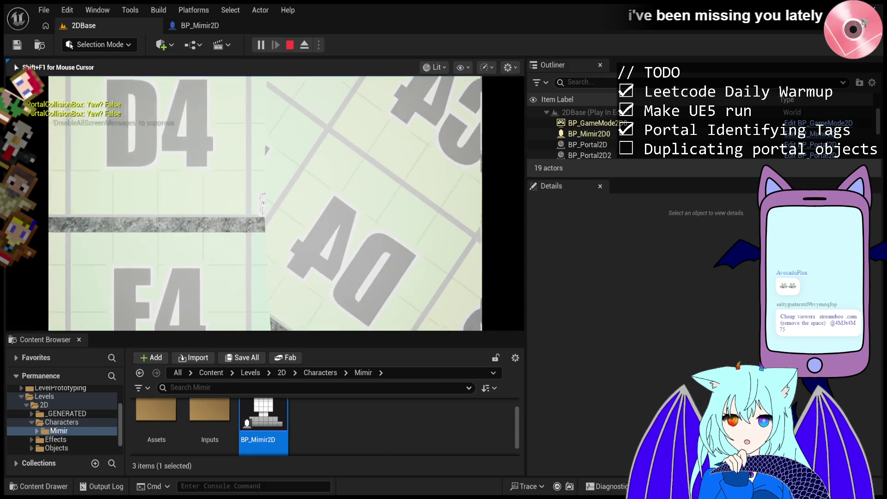
- End the running play session with Esc and return to the 2DBase editor
key("Escape")
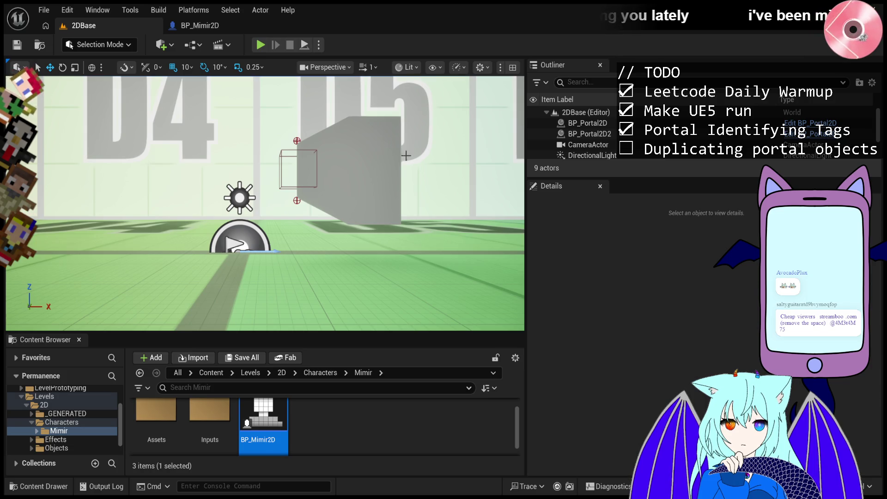
- Run a short play test of the 2DBase level and end it
left_click(257, 46)
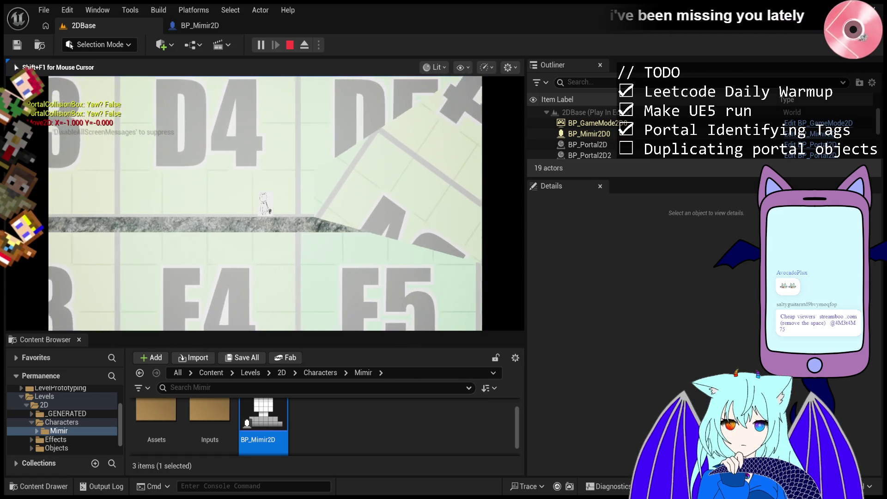
key("Escape")
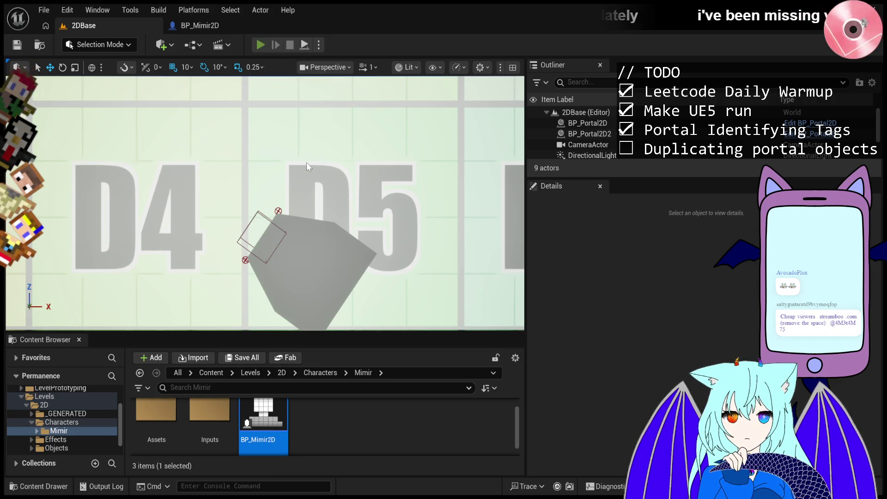
- Play-test the level with the tilted portal by D5, then release input and stop the game
key("alt+p")
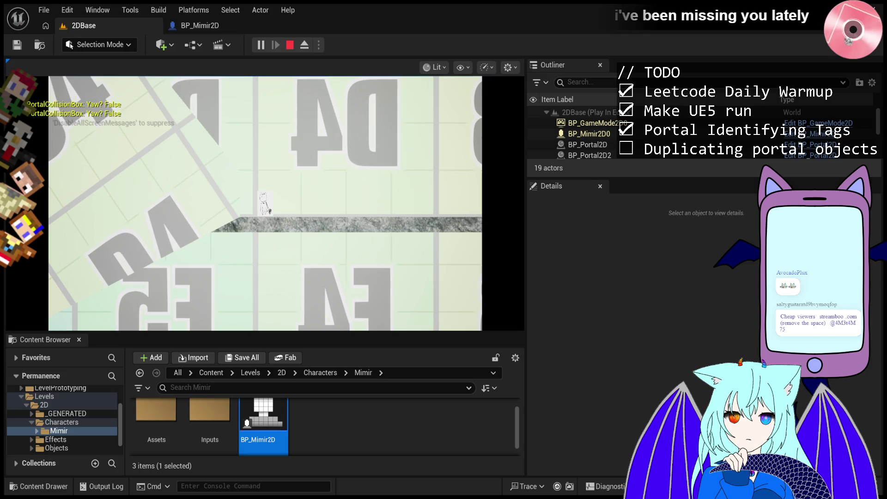
left_click(265, 203)
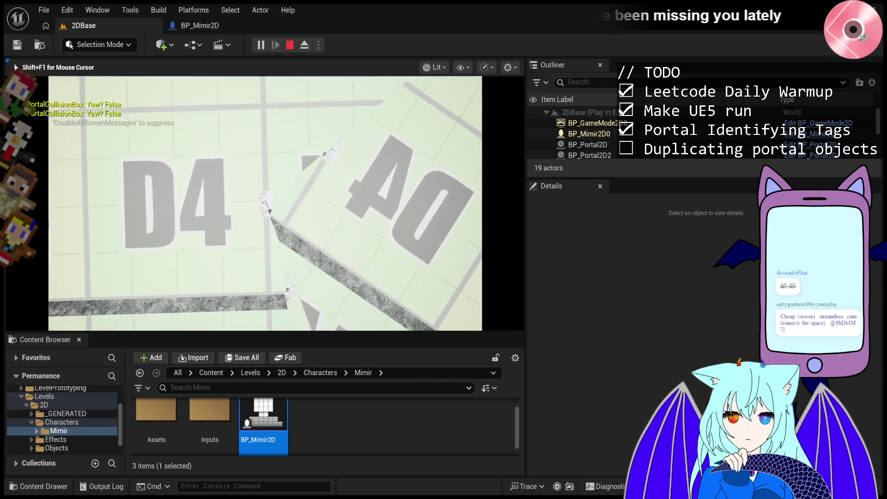
key("shift+F1")
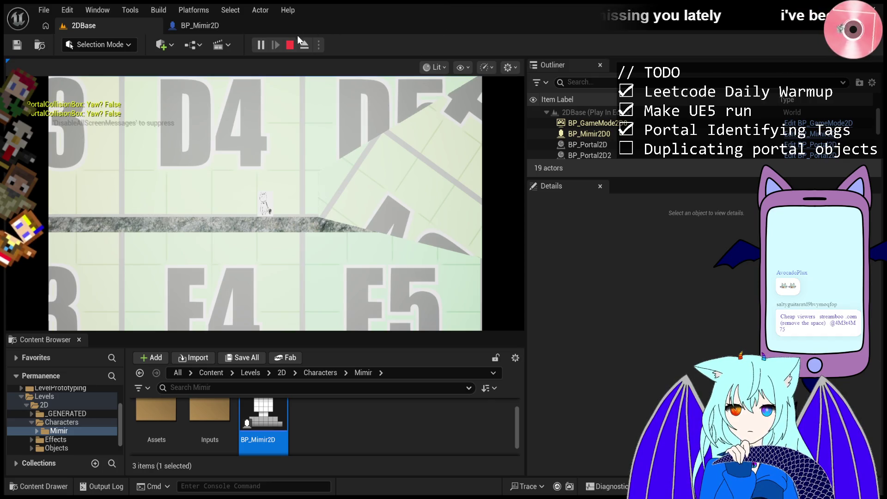
left_click(291, 45)
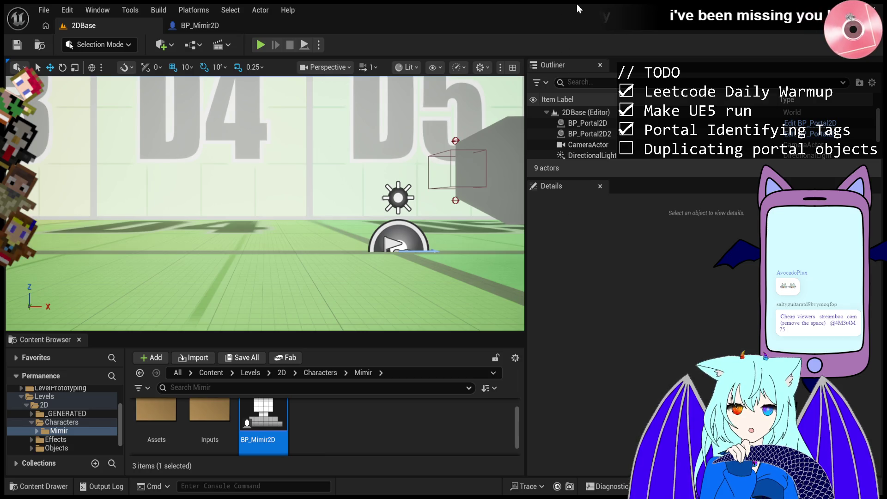
- Play-test the 2DBase level with the game capturing input, then start another play run
left_click(258, 46)
left_click(365, 179)
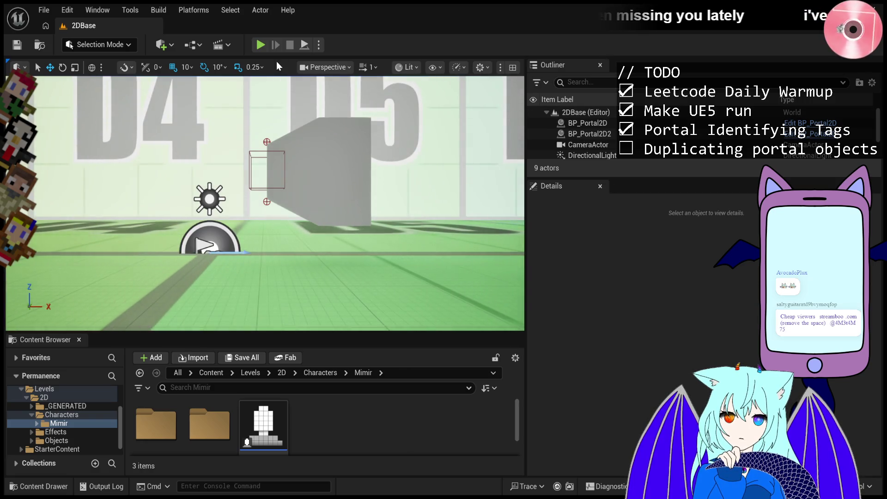
left_click(260, 45)
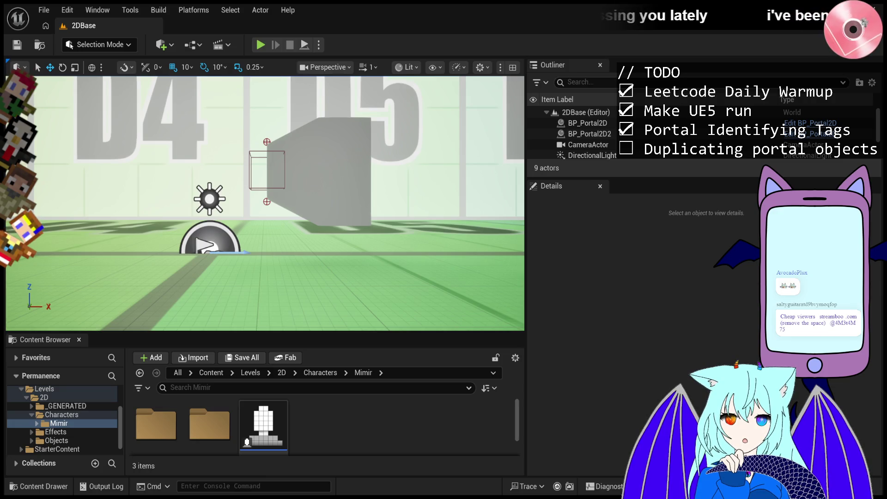
- Launch a play test of 2DBase with BP_Portal2D and BP_Portal2D2 placed
left_click(260, 45)
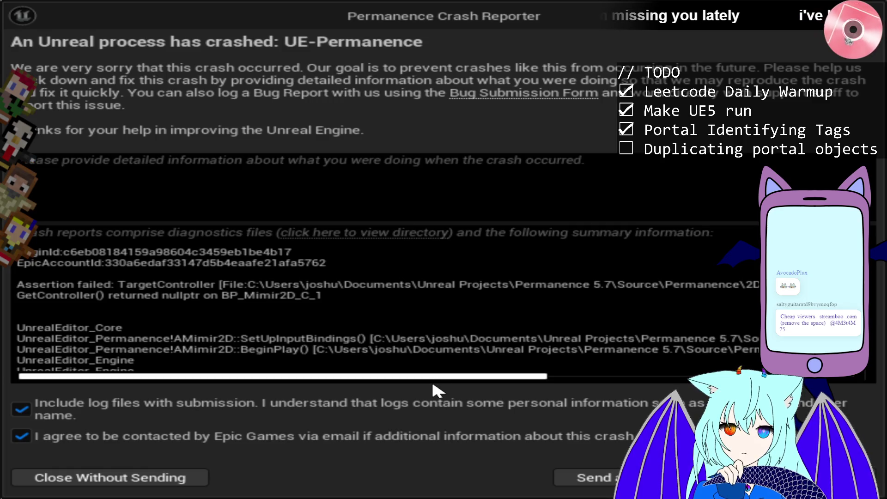
- Read the crash reporter's GetController() nullptr assertion, then close it without sending
left_click_drag(523, 378, 829, 378)
key("Home")
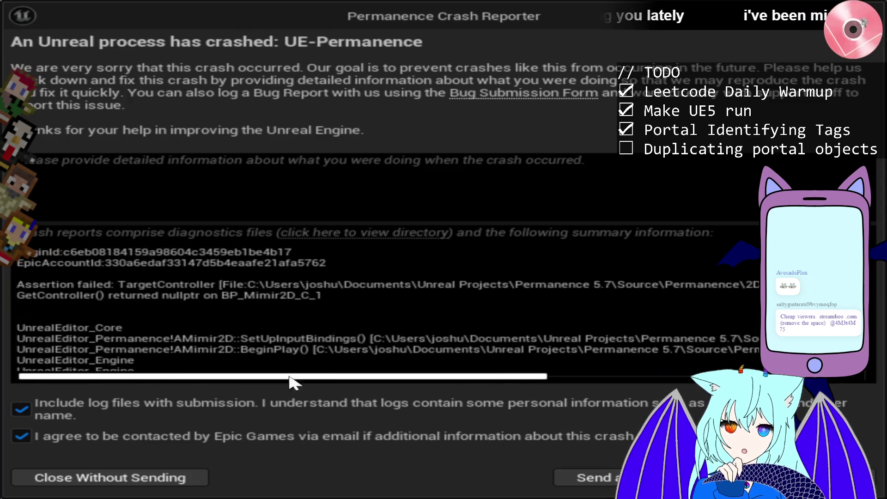
key("alt+F4")
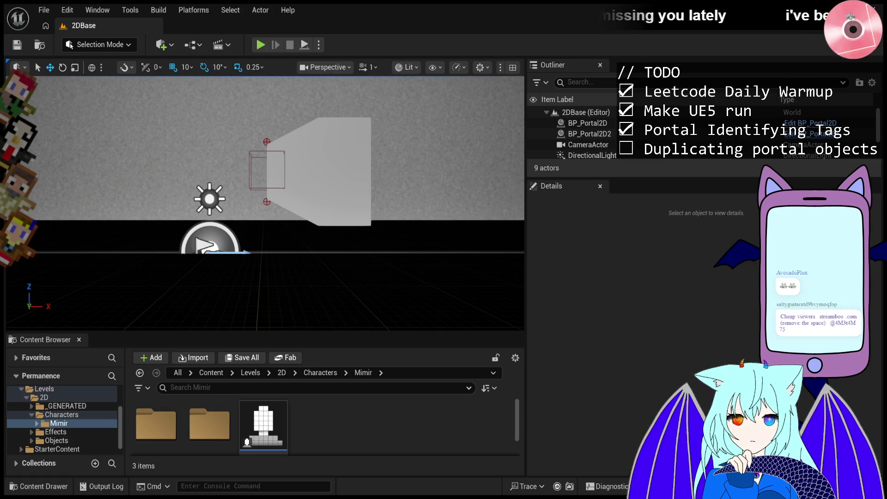
- Open BP_Mimir2D in the full Blueprint Editor and select its Sprite (Sprite0) component
double_click(281, 415)
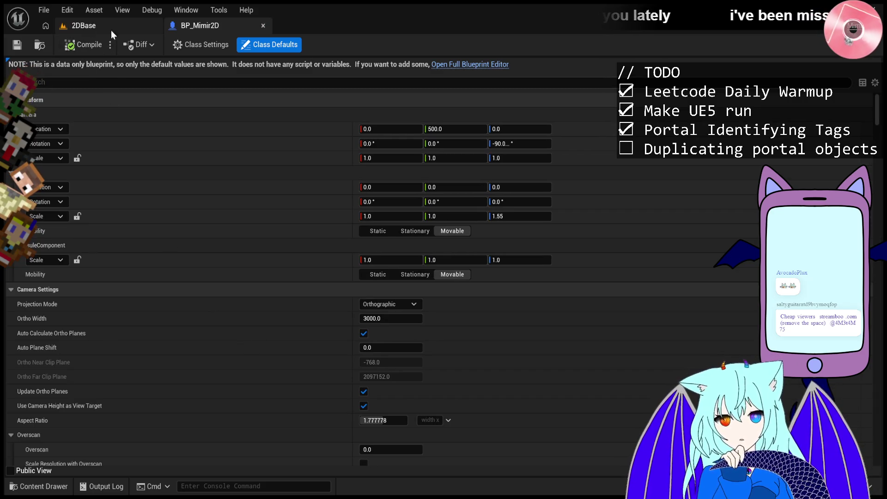
left_click(464, 65)
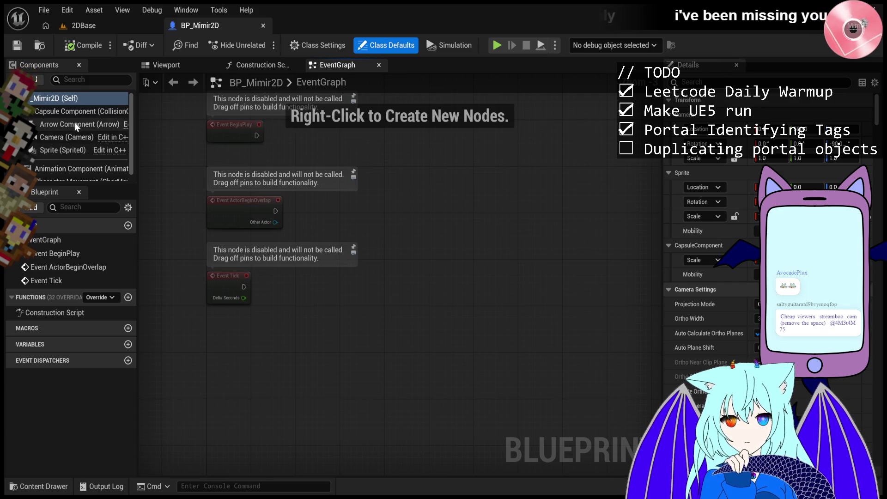
left_click(58, 152)
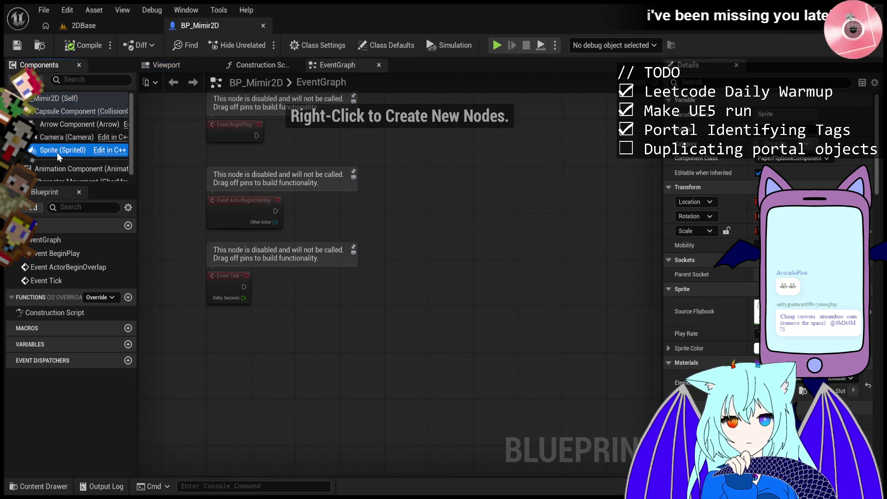
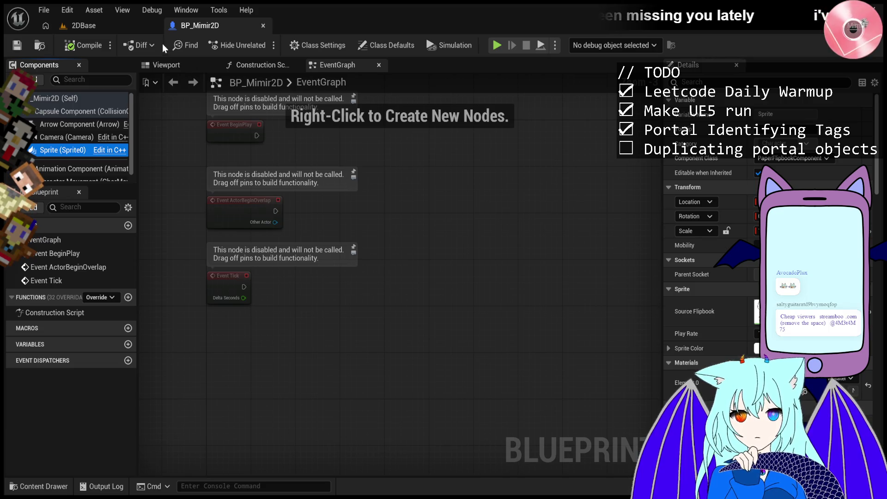
- Return to the 2DBase level and run it in Play-in-Editor with the Mimir character
left_click(139, 25)
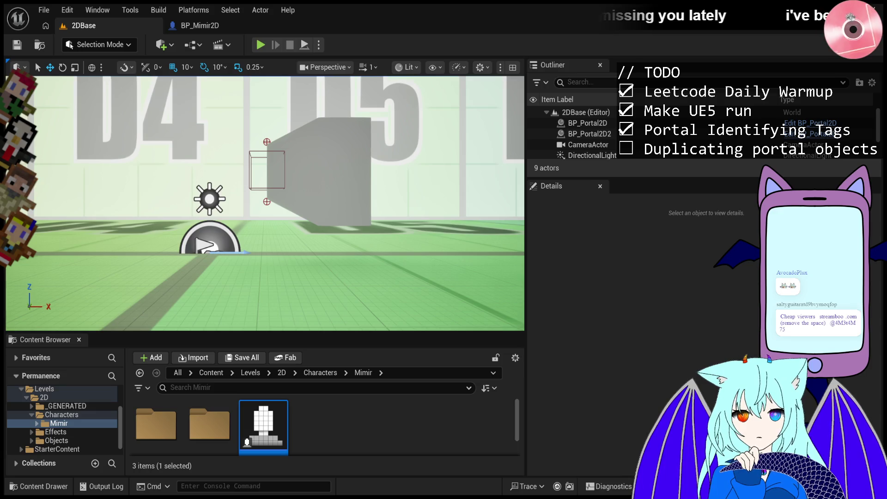
left_click(262, 45)
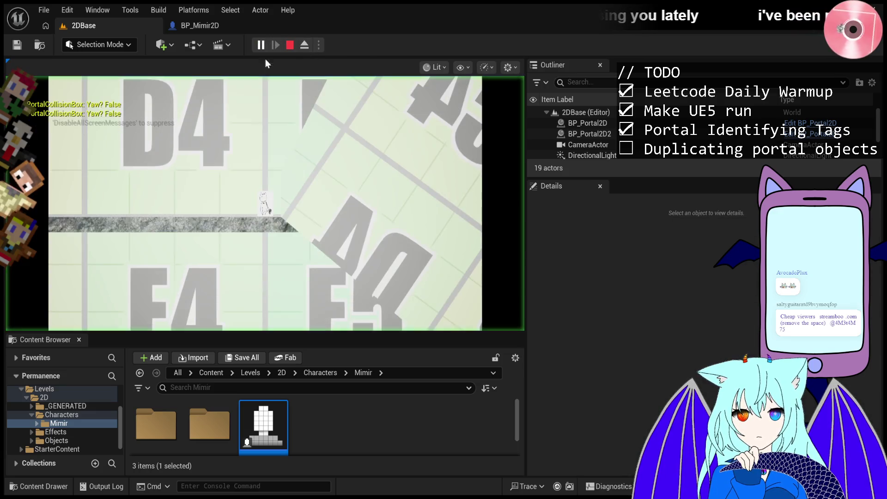